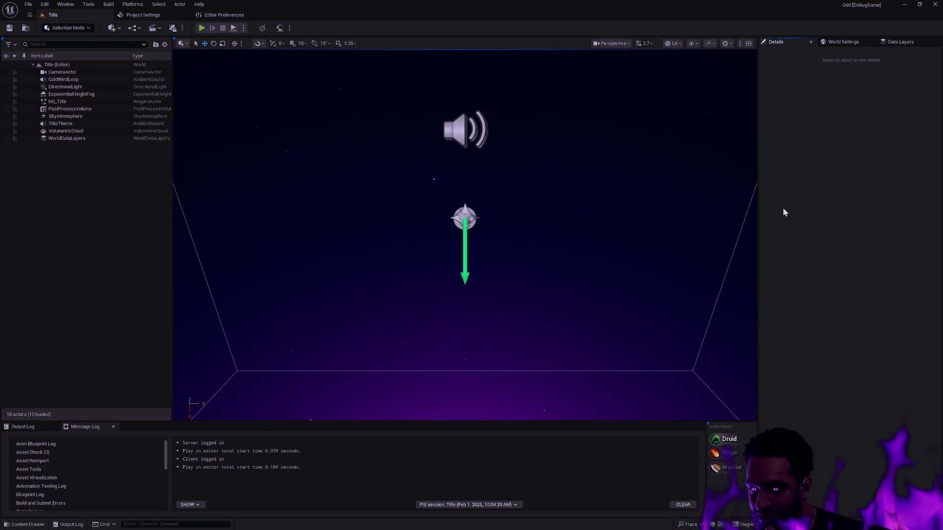
Step: Hide the Title level's editor icons with Game View, then cycle windows to Rider's OddChampionData.cpp
key(g)
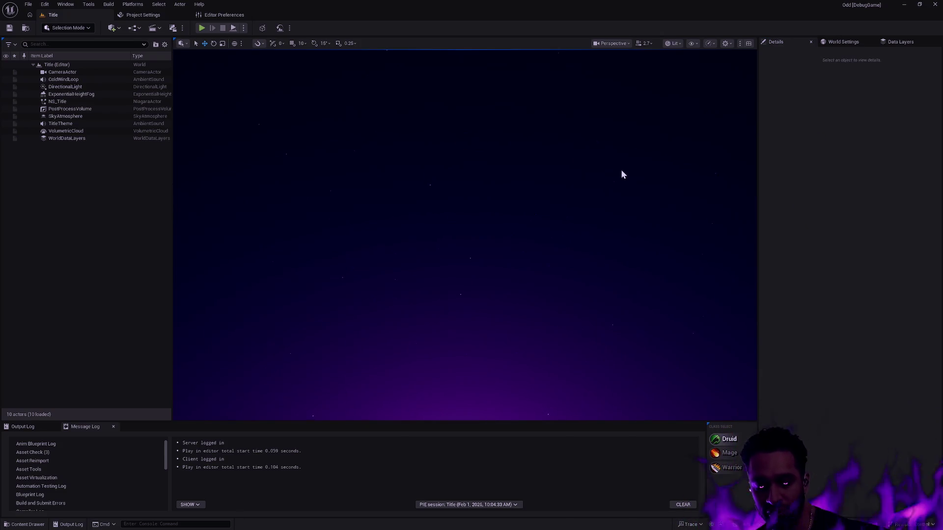
key(alt+Tab)
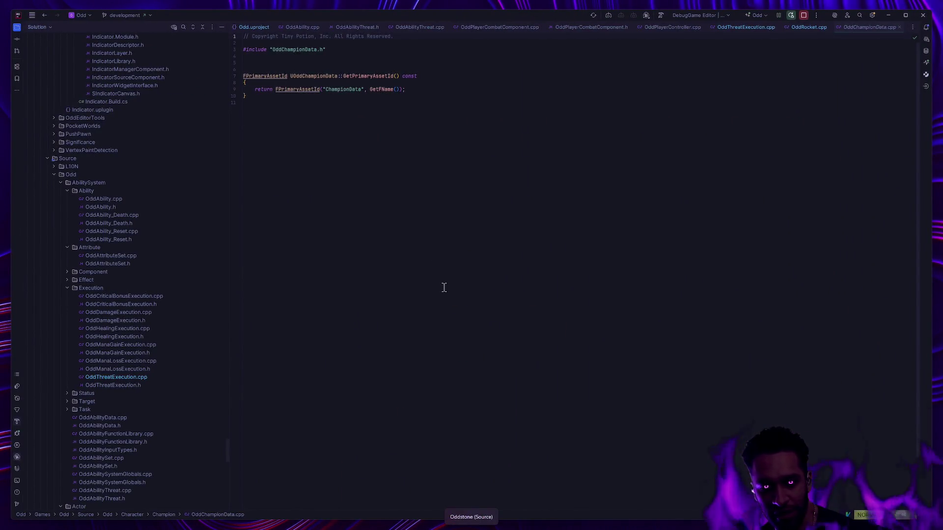
key(alt+Tab)
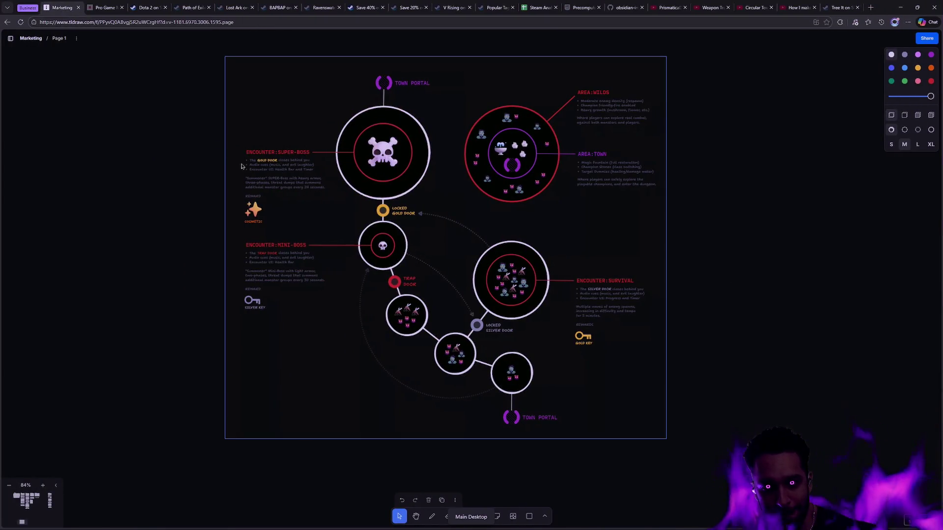
key(alt+Tab)
key(alt+Tab)
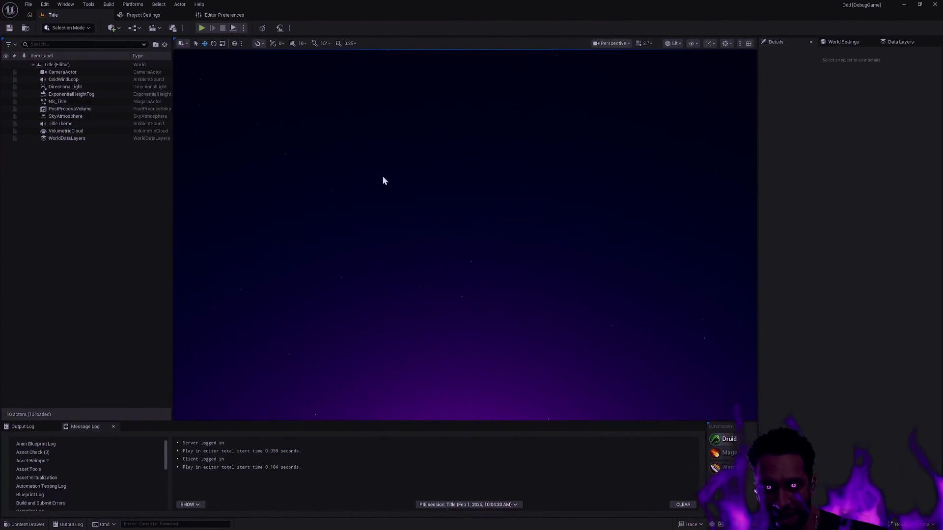
key(alt+Tab)
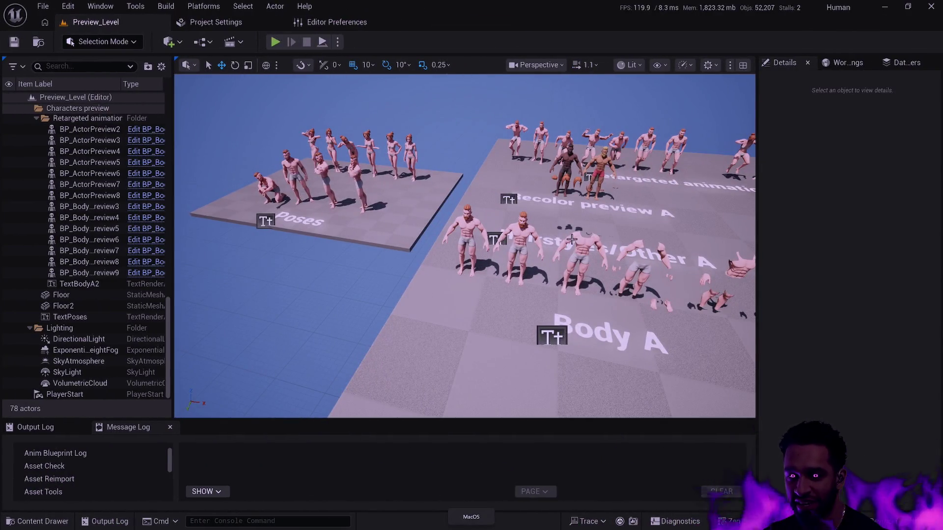
key(alt+Tab)
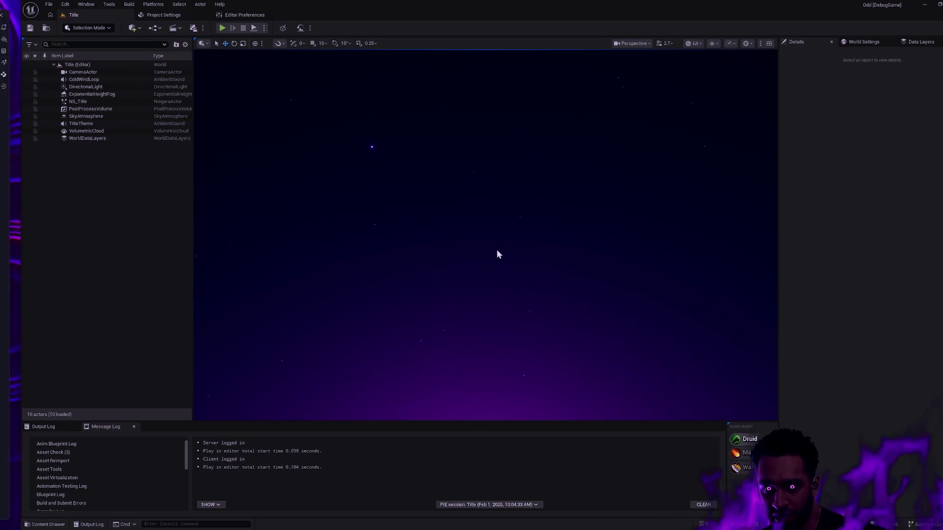
key(alt+Tab)
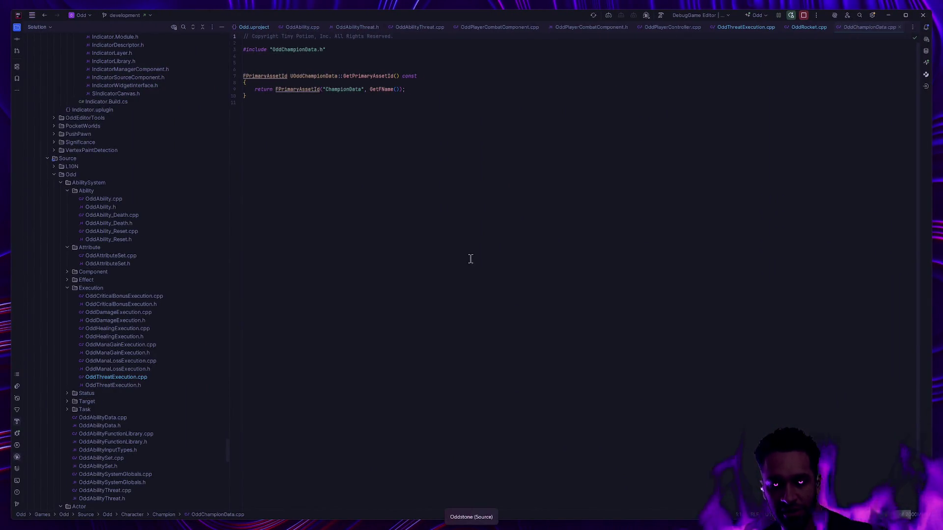
key(ctrl+super+Left)
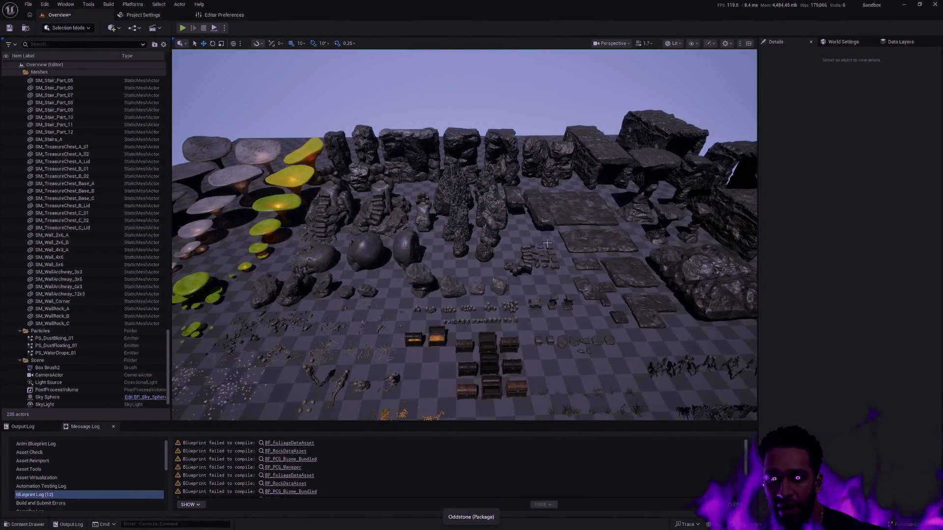
Step: Fly the camera over the Overview level's mushrooms and rock stacks
scroll(488, 310, up, 10)
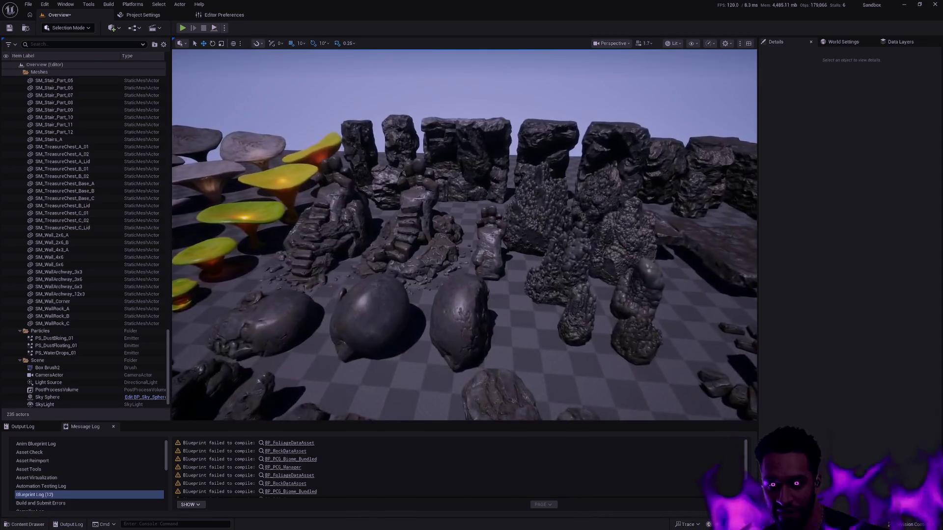
scroll(464, 234, down, 10)
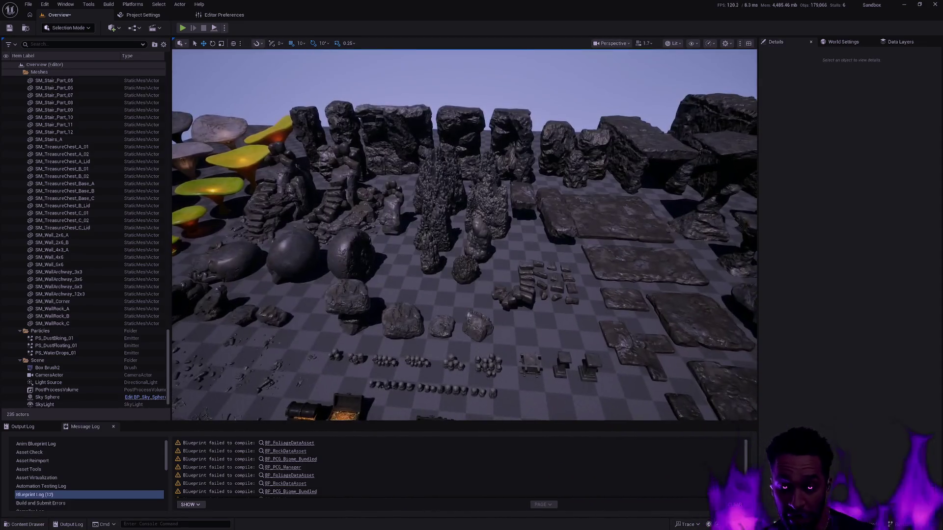
mouse_move(522, 285)
mouse_down()
mouse_move(481, 256)
mouse_move(514, 278)
mouse_up()
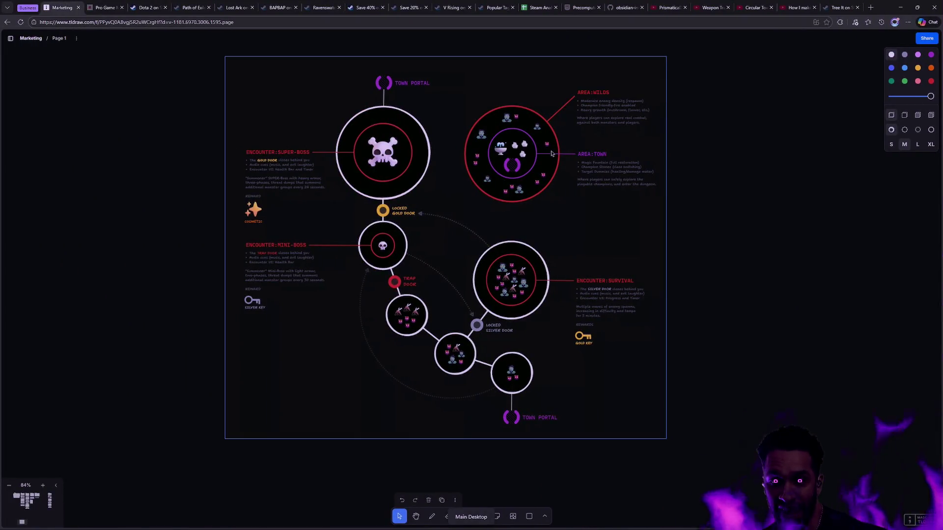
Step: Zoom and pan the tldraw dungeon map around the Town and encounter circles
scroll(551, 154, up, 5)
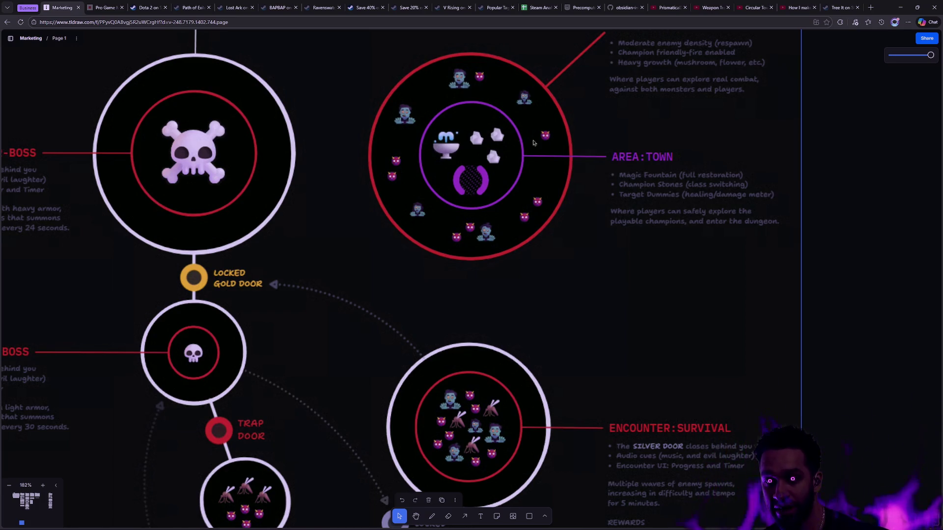
scroll(523, 280, down, 3)
scroll(523, 280, left, 3)
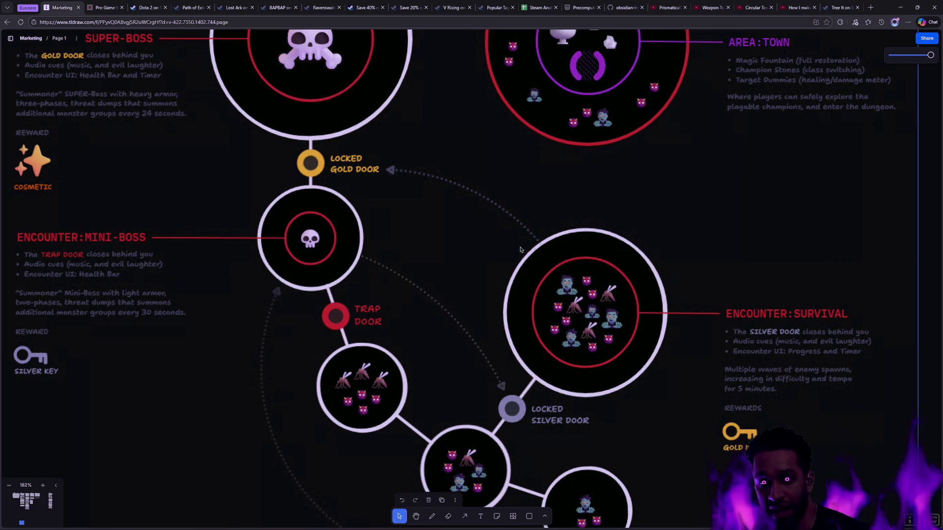
scroll(572, 183, right, 3)
scroll(571, 183, up, 2)
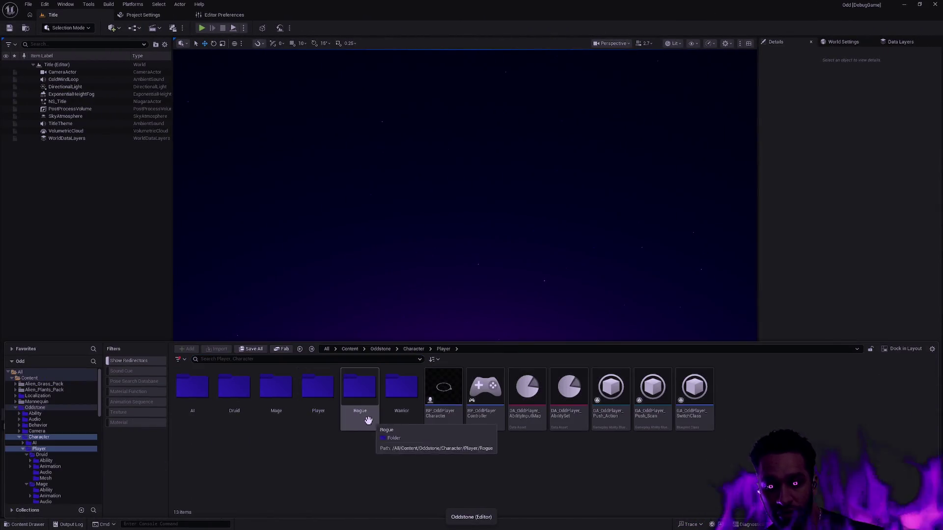
Step: Open the Proteus level from the Map > Depth content folder
click(222, 394)
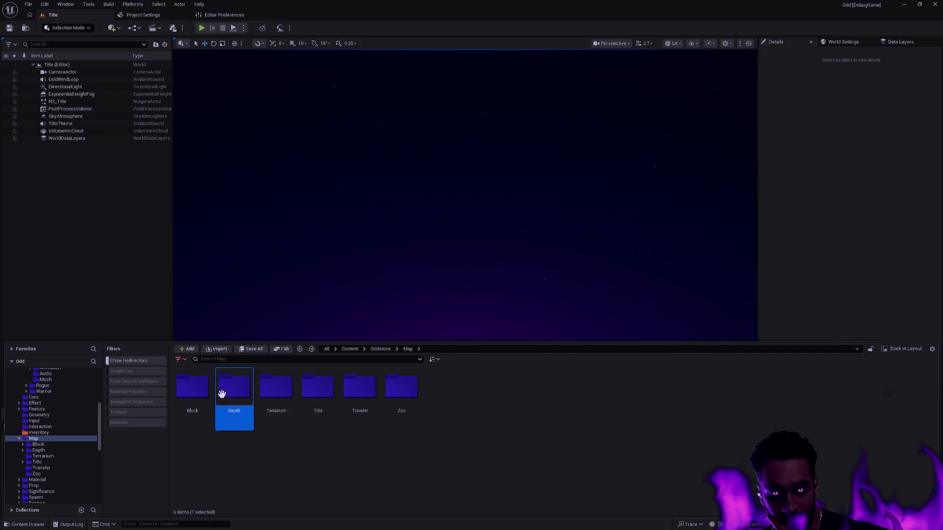
double_click(222, 393)
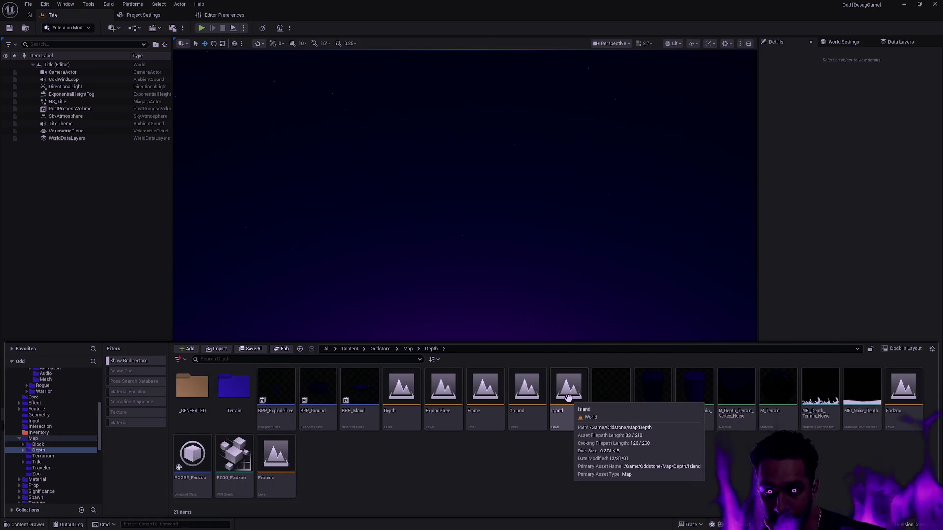
double_click(275, 457)
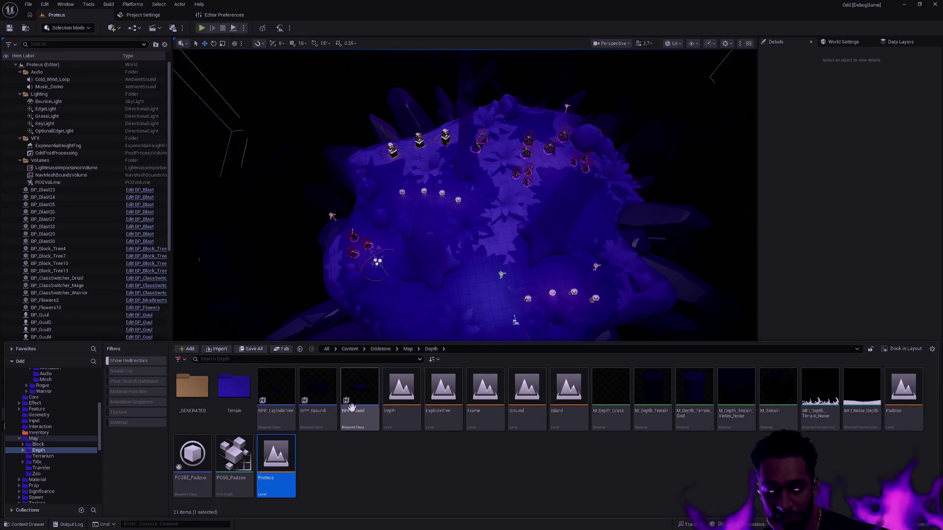
Step: Orbit to a top-down view of the island centre, then start Play In Editor
click(596, 266)
click(594, 259)
mouse_move(594, 259)
mouse_down()
mouse_move(593, 295)
mouse_move(585, 230)
mouse_up()
drag(593, 88, 551, 271)
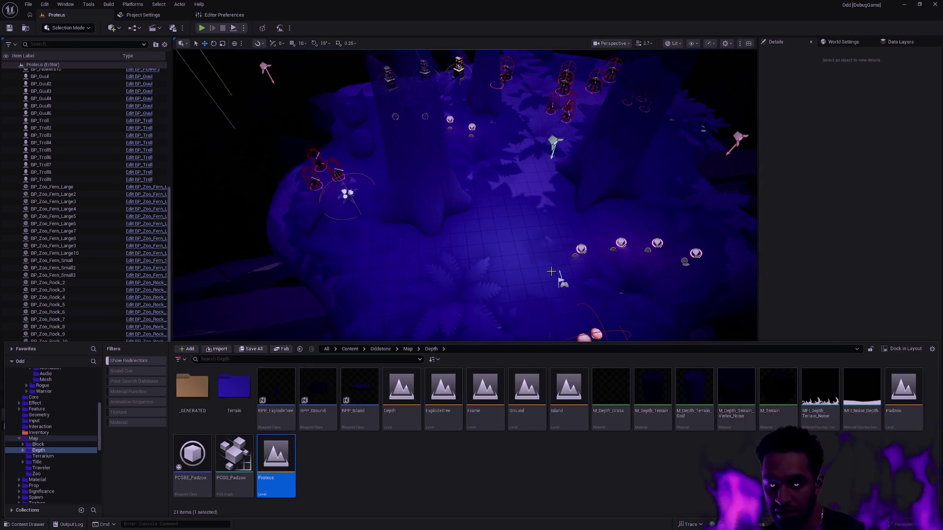
key(alt+p)
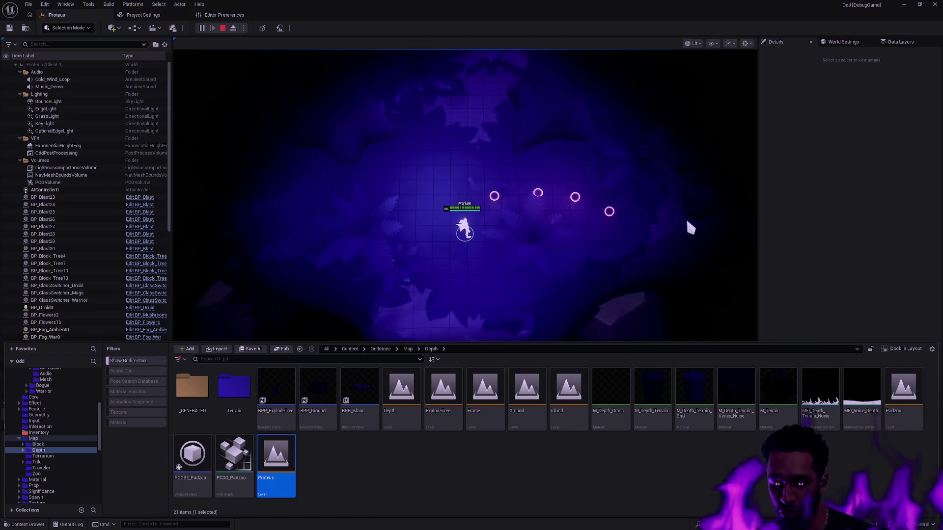
Step: Restart the Proteus play session with the level view filling the screen
key(Escape)
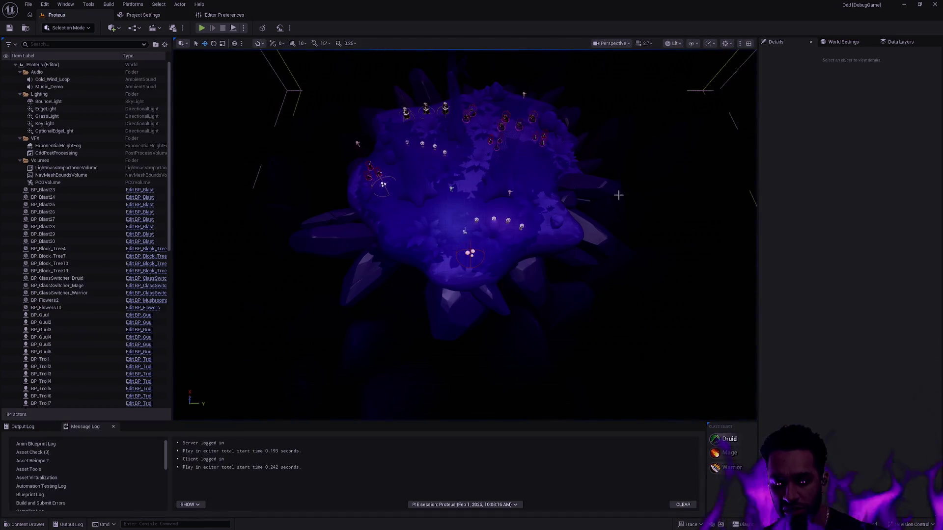
key(F11)
key(alt+p)
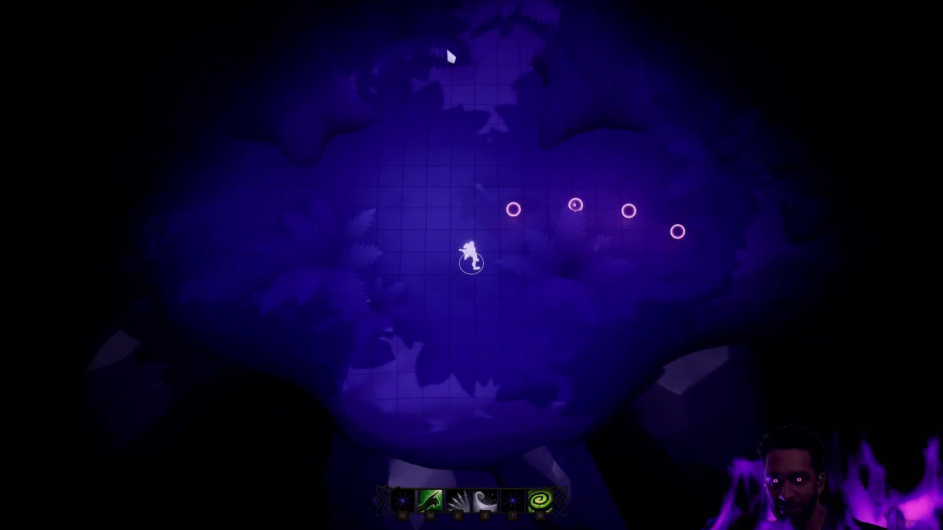
Step: Walk Siroon around the island into the enemy group, then stop play and restore the editor layout
click(422, 354)
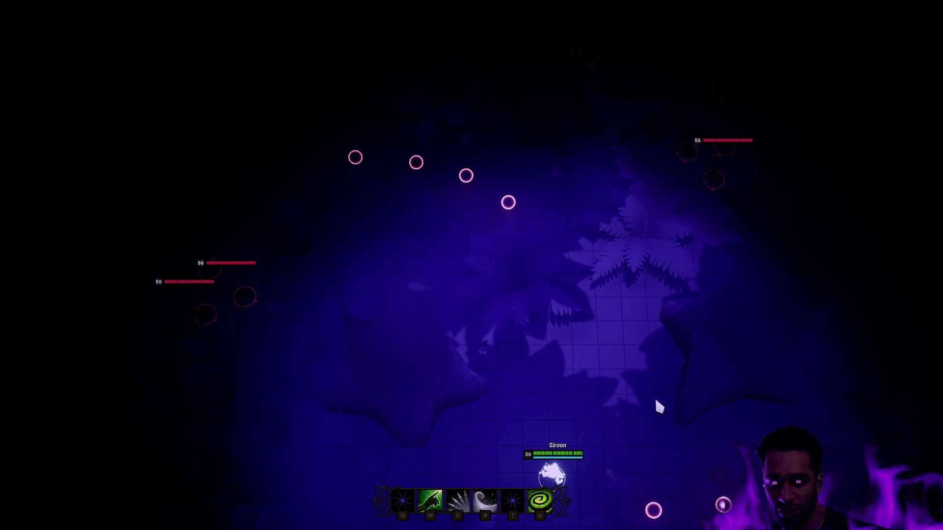
click(572, 371)
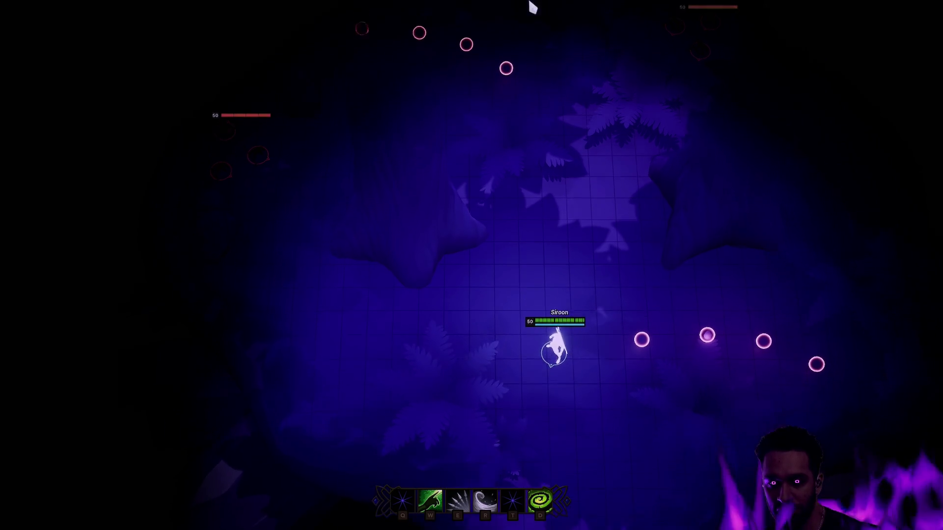
click(560, 320)
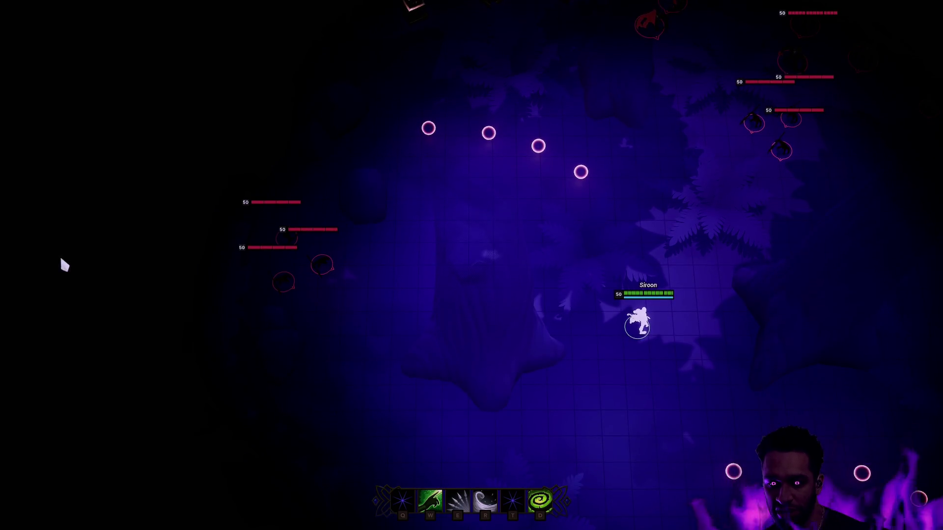
click(427, 269)
click(654, 202)
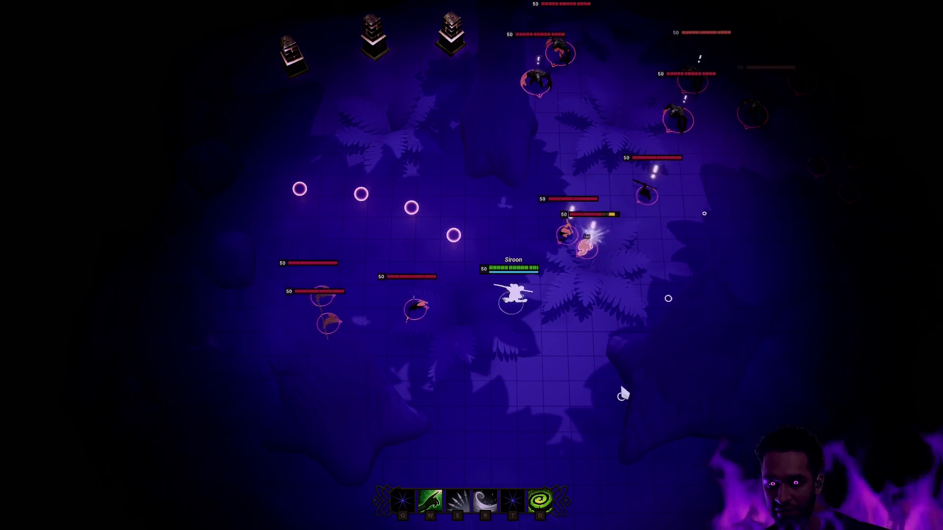
click(620, 382)
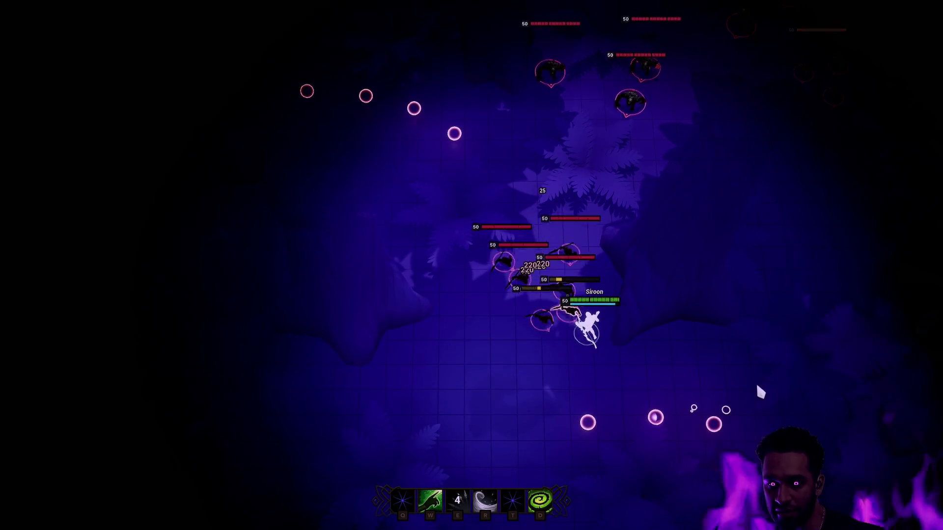
key(Escape)
key(F11)
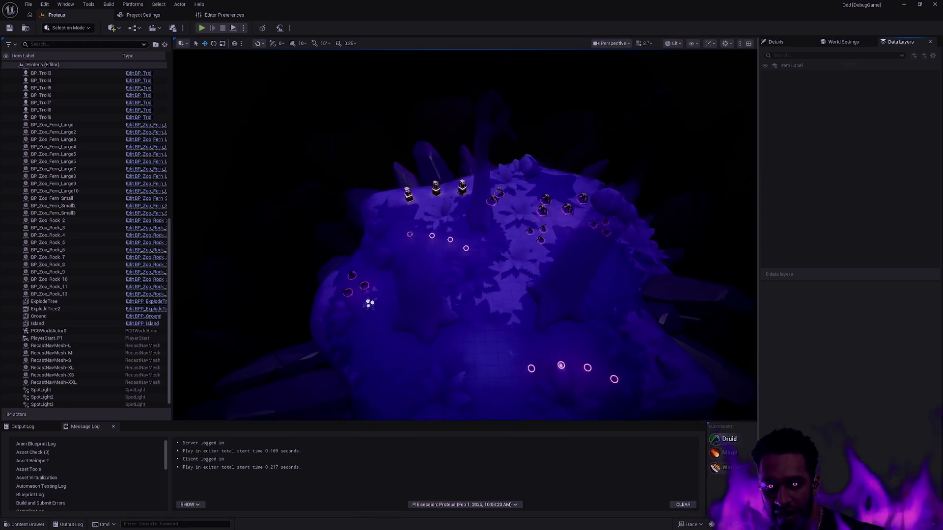
key(alt+Tab)
key(alt+Tab)
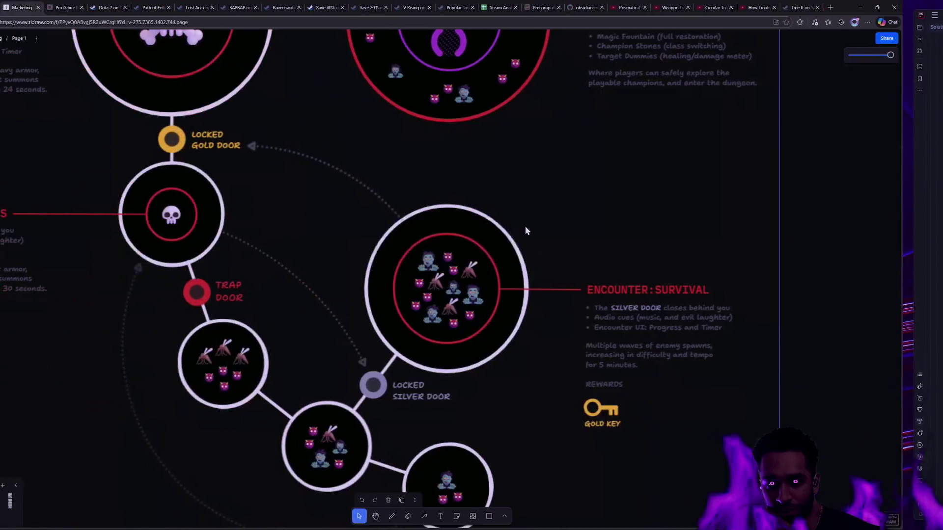
scroll(525, 228, up, 3)
scroll(268, 395, down, 3)
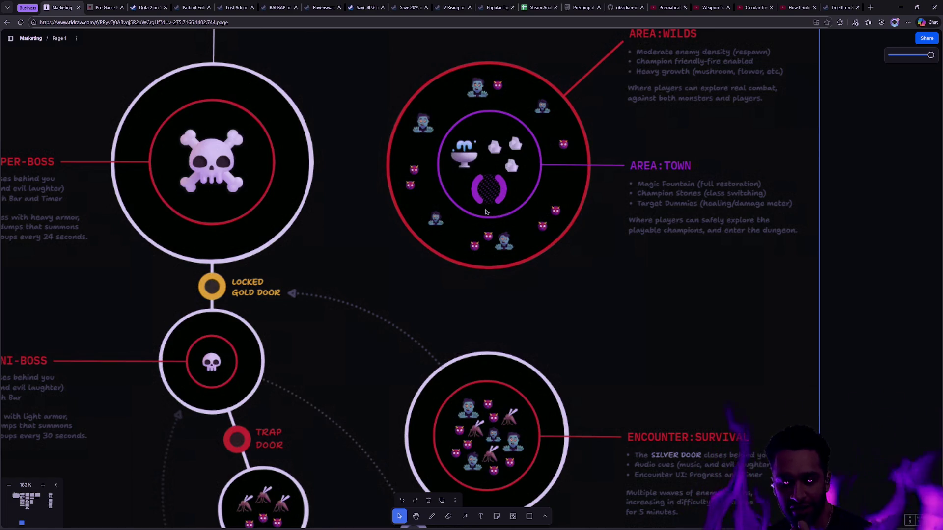
key(ctrl+super+Left)
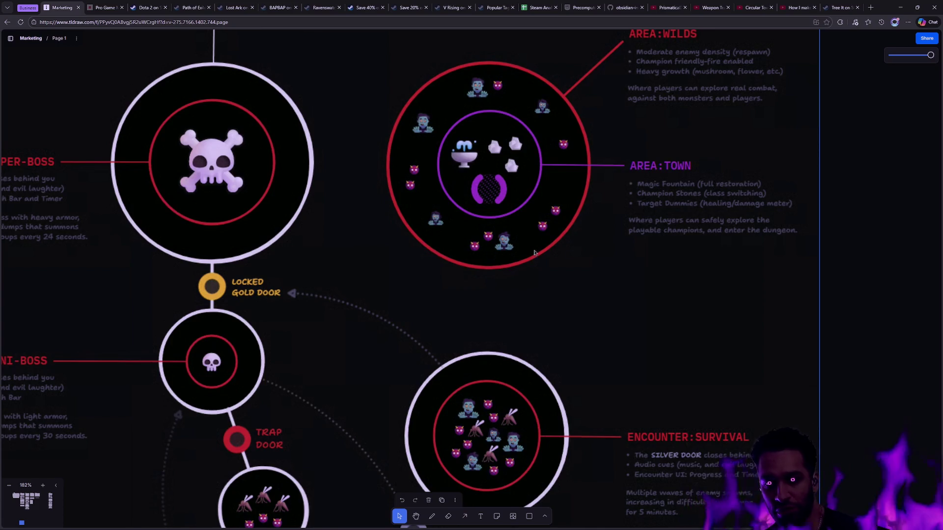
key(ctrl+super+Right)
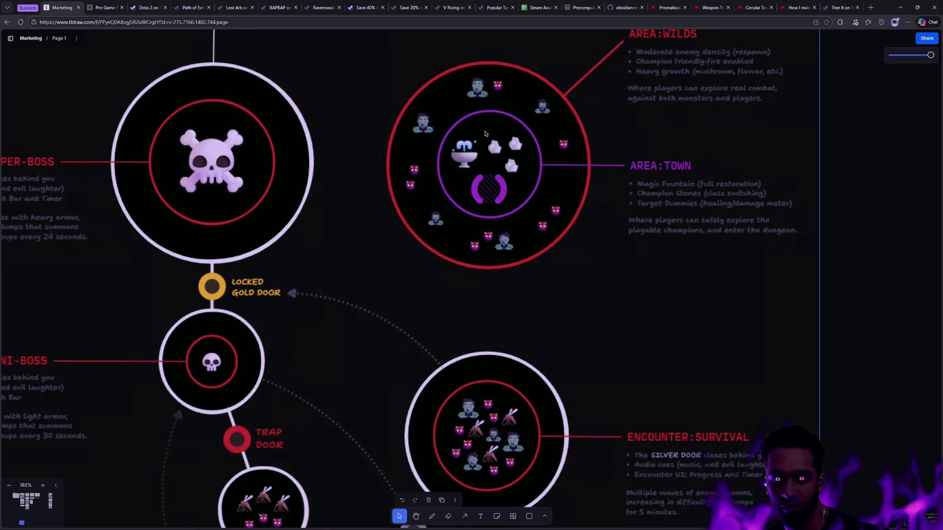
Step: Zoom into the AREA:TOWN circle, then zoom out to about 119% to see the whole map
scroll(488, 140, up, 5)
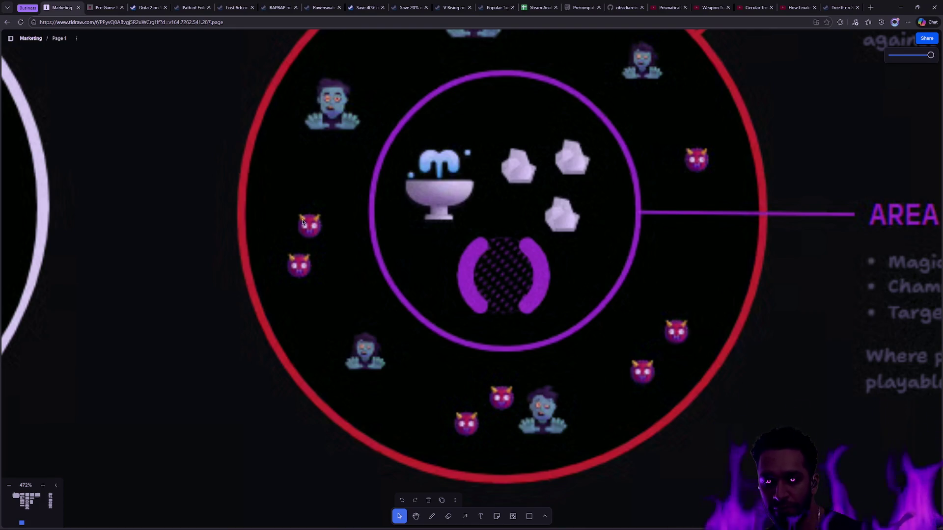
scroll(361, 214, down, 5)
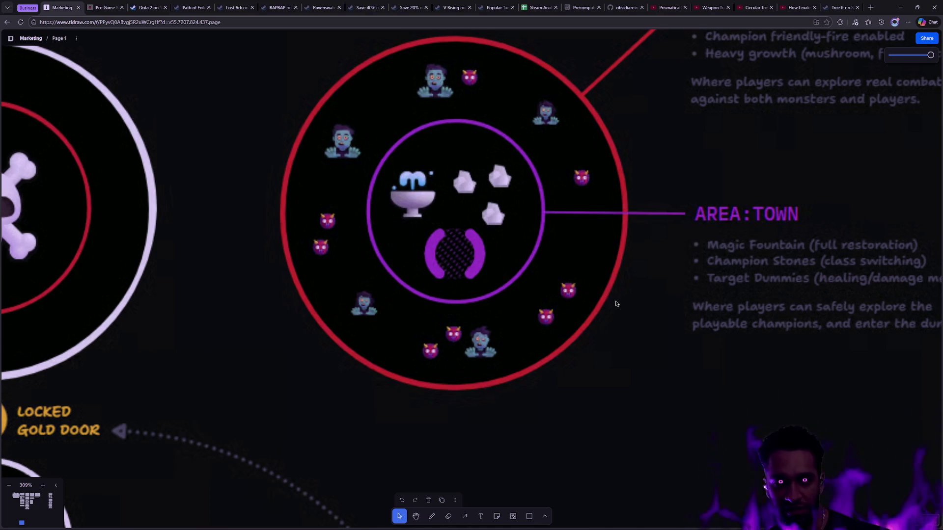
scroll(624, 334, down, 6)
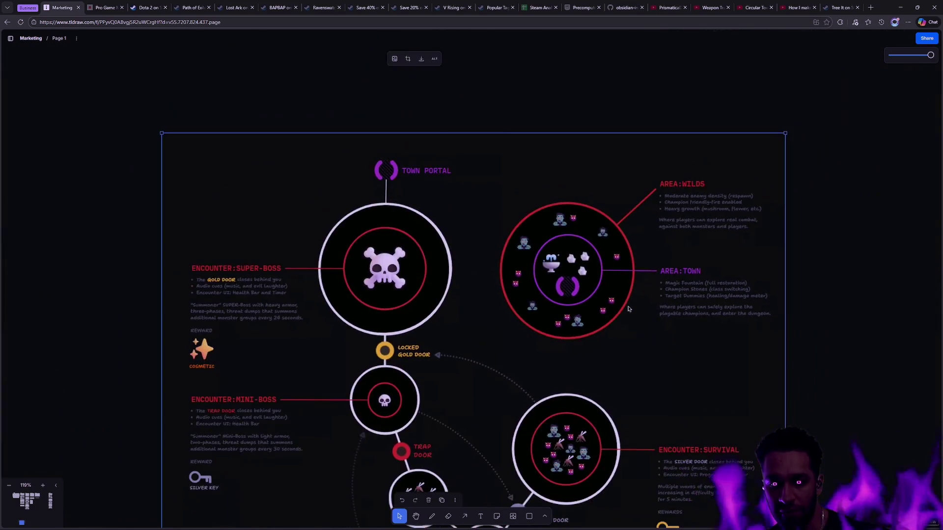
drag(596, 292, 583, 270)
click(774, 286)
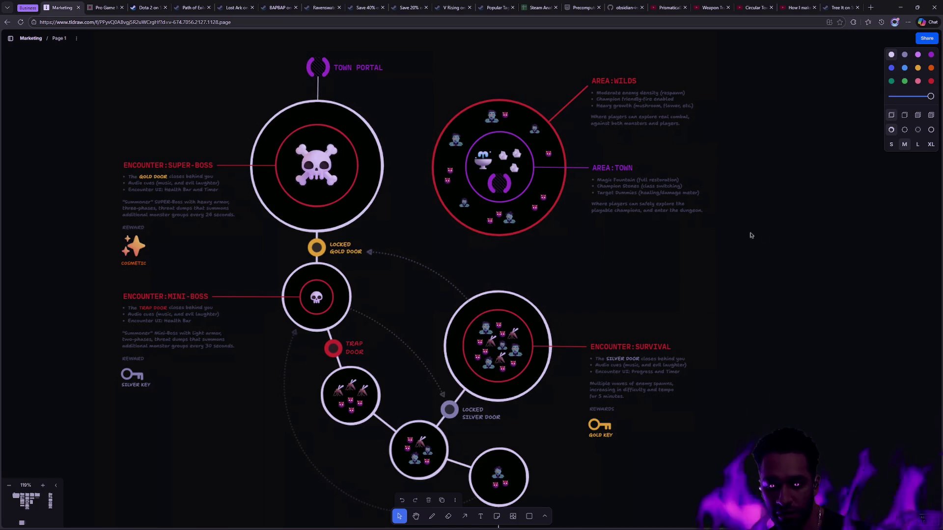
scroll(743, 251, down, 1)
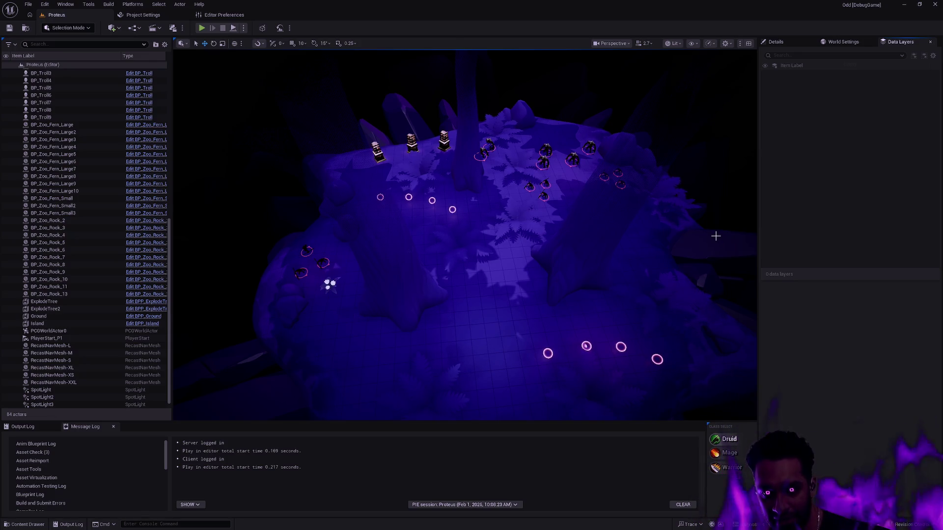
Step: Play the island fullscreen briefly, walking the character up the path, then end the session
mouse_move(590, 304)
mouse_down()
mouse_move(590, 226)
mouse_move(590, 307)
mouse_up()
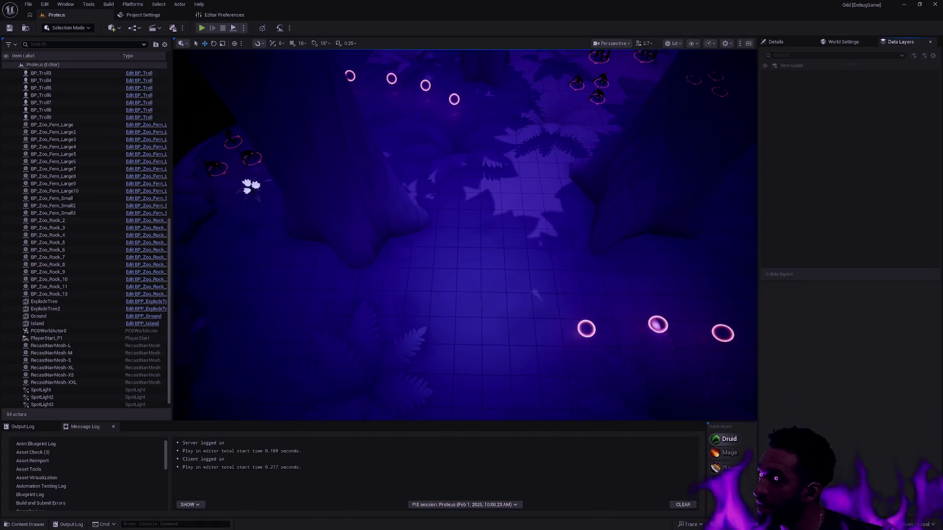
key(F11)
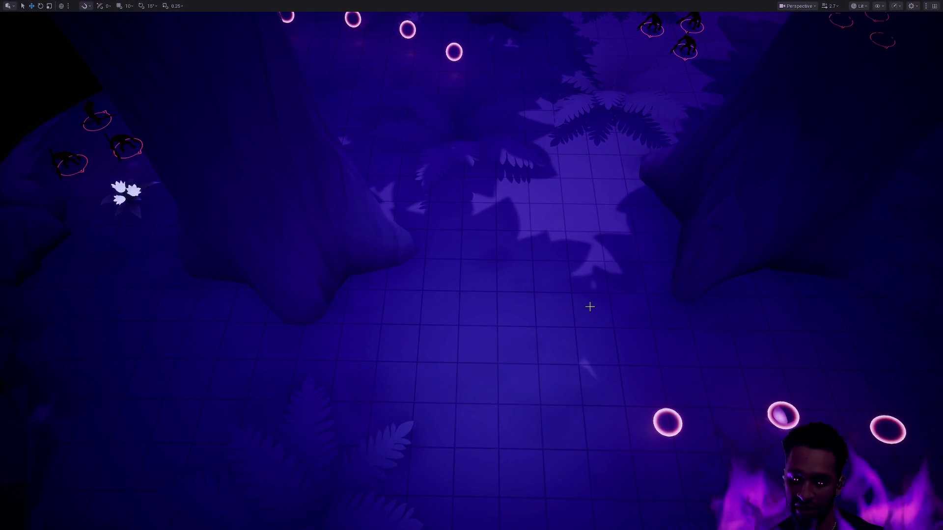
key(alt+p)
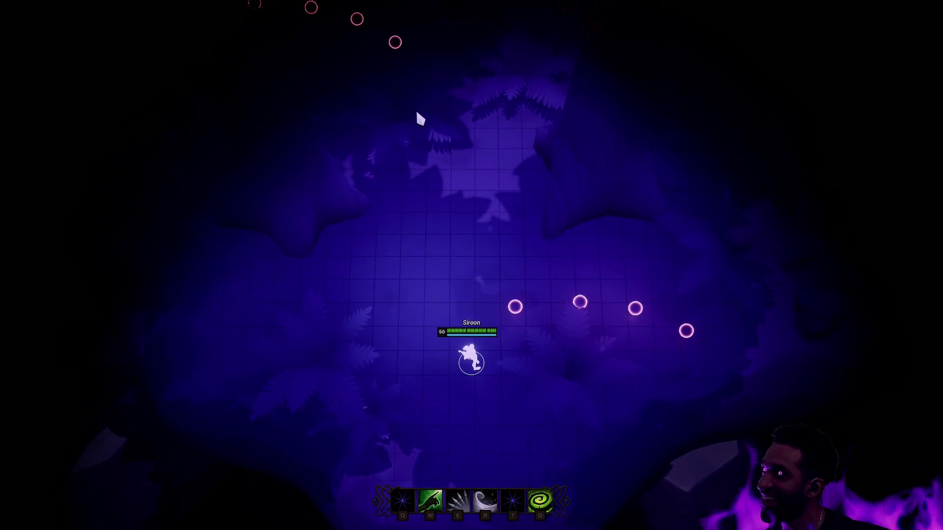
right_click(396, 217)
right_click(485, 321)
key(Escape)
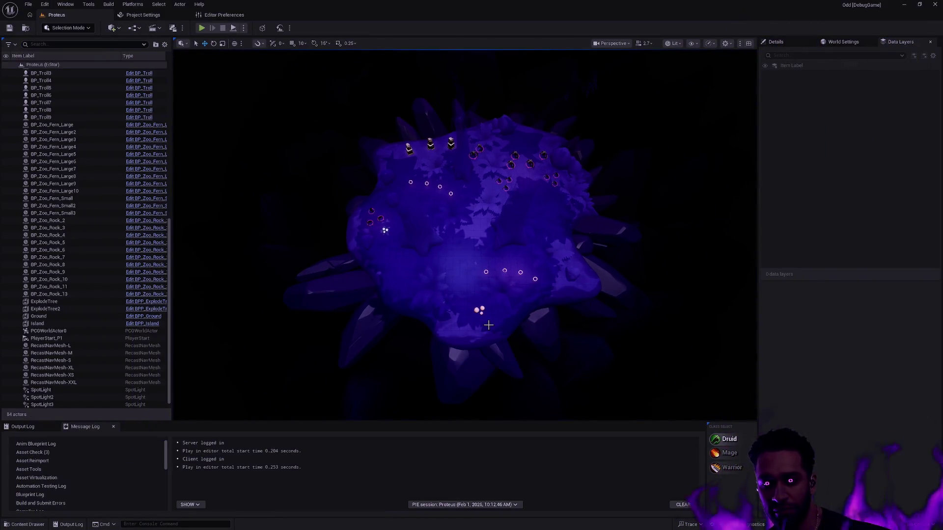
Step: Switch to Git Bash and rerun the git status check
scroll(489, 325, up, 5)
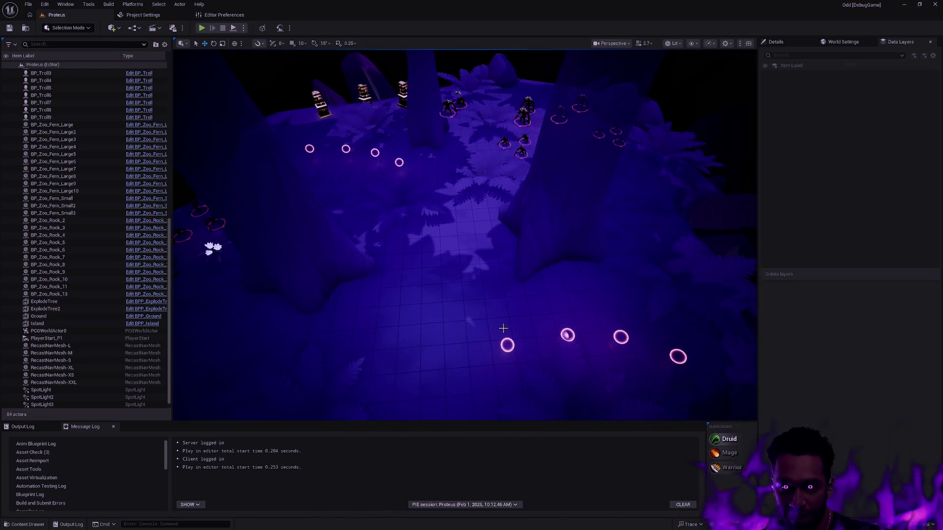
key(alt+Tab)
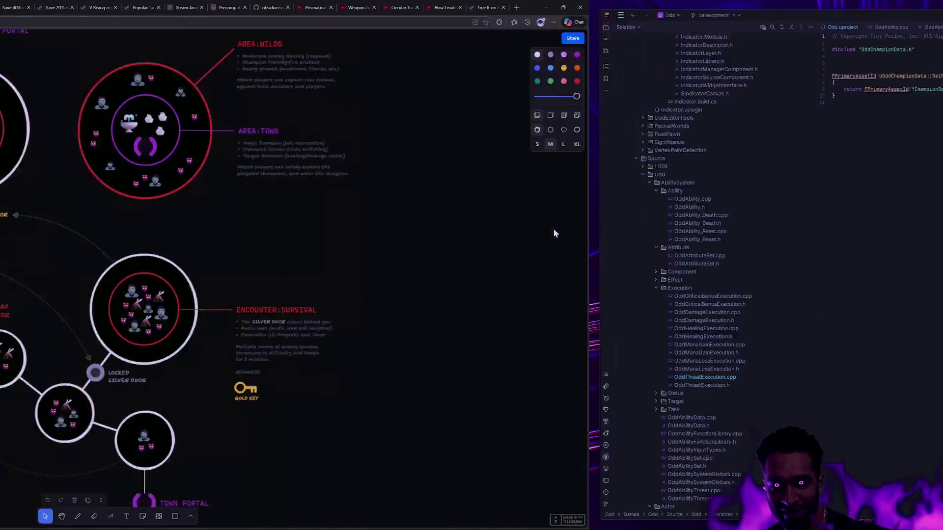
key(Return)
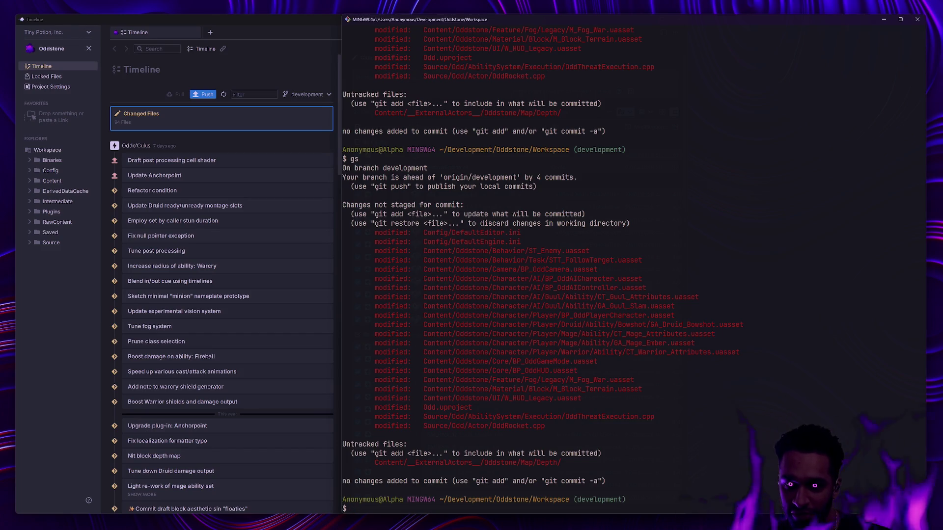
Step: Clear the terminal and rerun gs, listing modified assets and the untracked ExternalActors folder
key(ctrl+l)
text(gs)
key(Return)
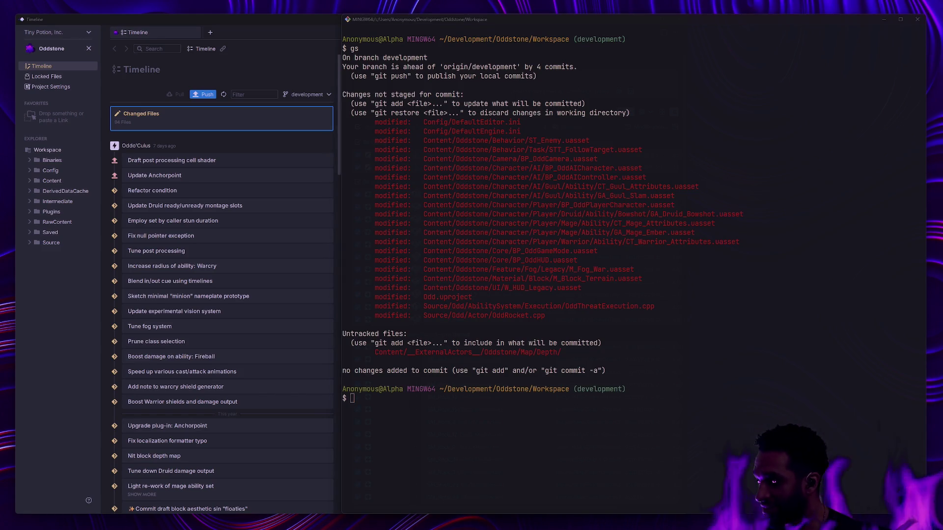
click(828, 475)
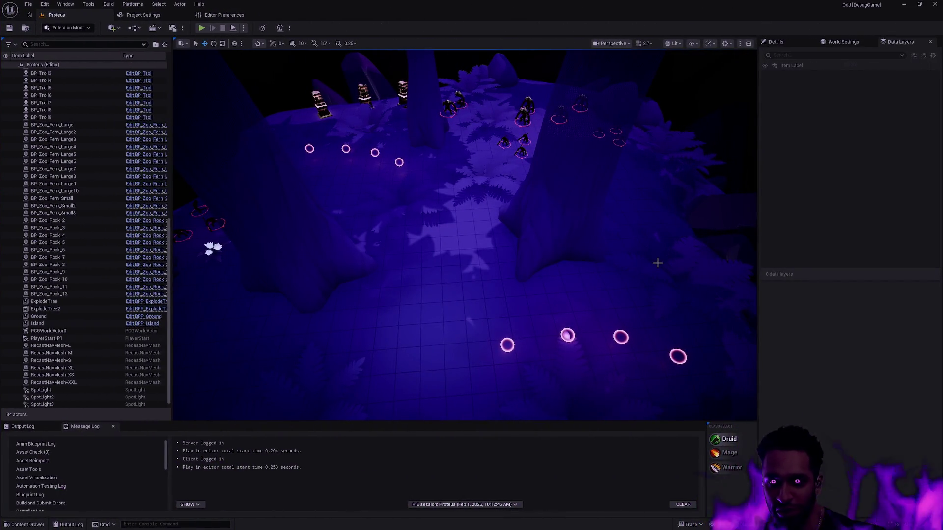
mouse_move(657, 263)
mouse_down()
mouse_move(564, 267)
mouse_move(641, 284)
mouse_up()
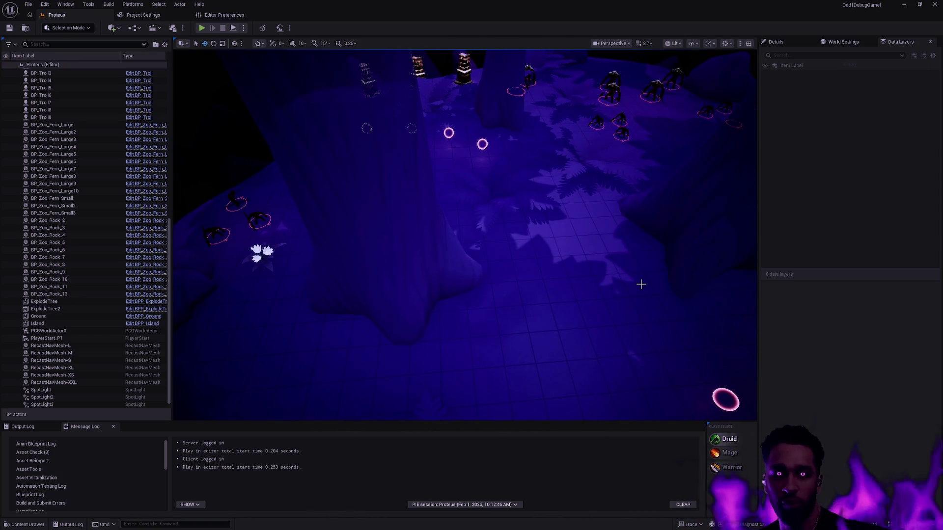
Step: Orbit and fly the camera toward the glowing rings and enemies across the island
mouse_move(627, 290)
mouse_down()
mouse_move(600, 295)
mouse_move(638, 290)
mouse_move(627, 291)
mouse_up()
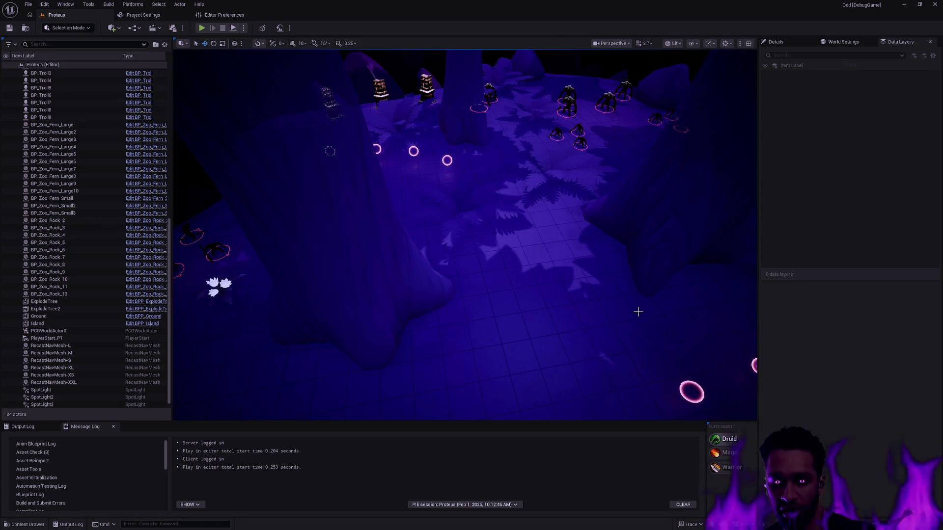
mouse_move(638, 311)
mouse_down()
mouse_move(630, 236)
mouse_move(626, 305)
mouse_up()
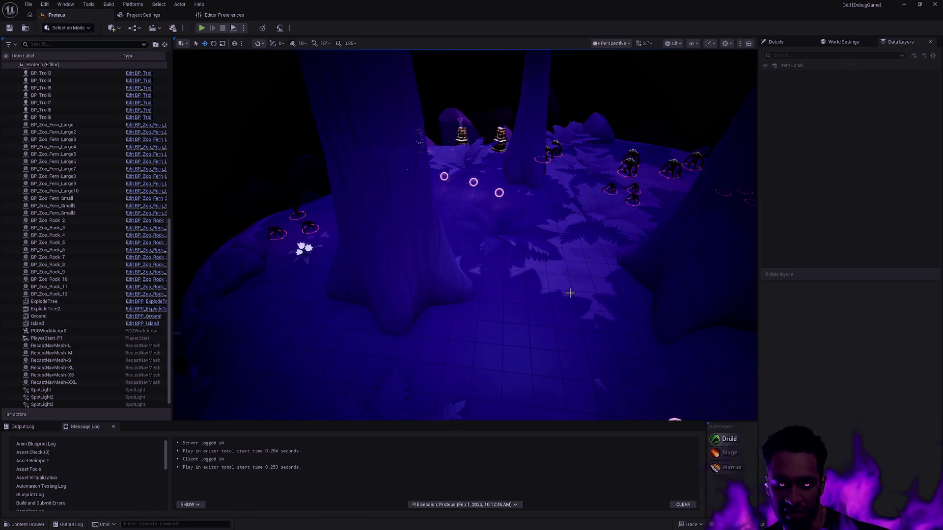
key(e)
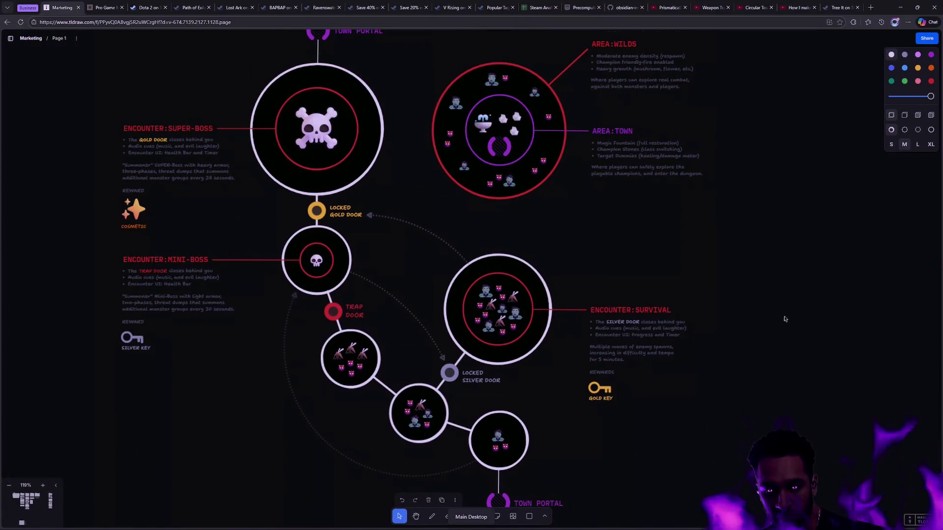
Step: Scroll through OddChampionData.cpp, then trim the ga add command's path back to 'Conten'
scroll(785, 319, down, 1)
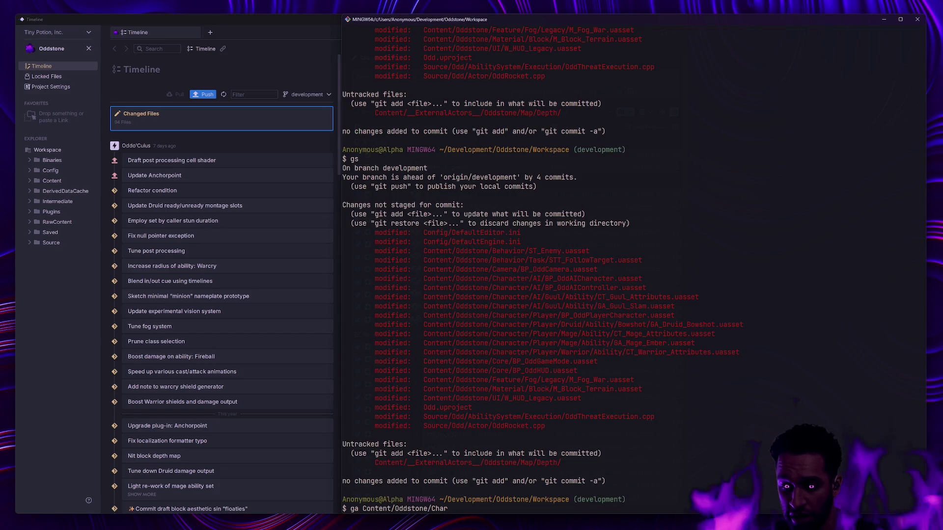
key(BackSpace)
key(BackSpace)
key(BackSpace)
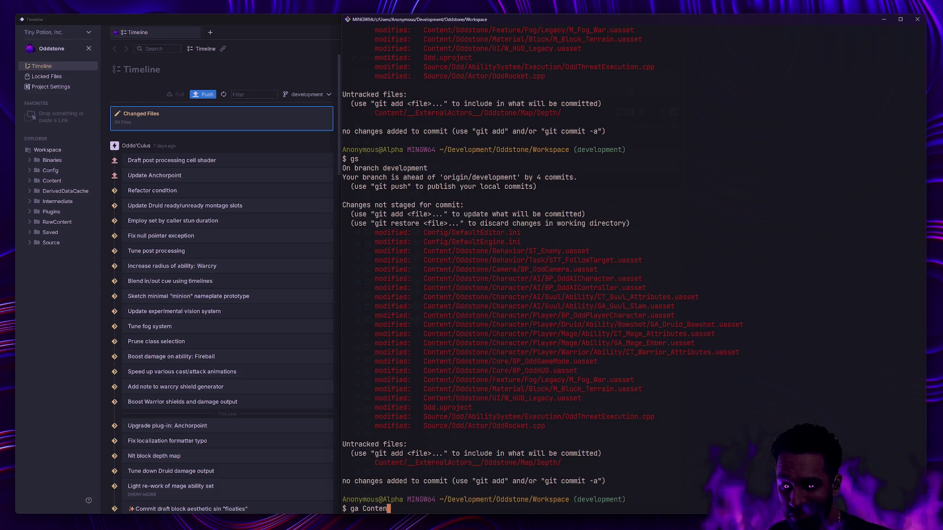
Step: Stage the Content folder with 'ga Content' and review the staged character asset paths in the status
text(t)
key(Return)
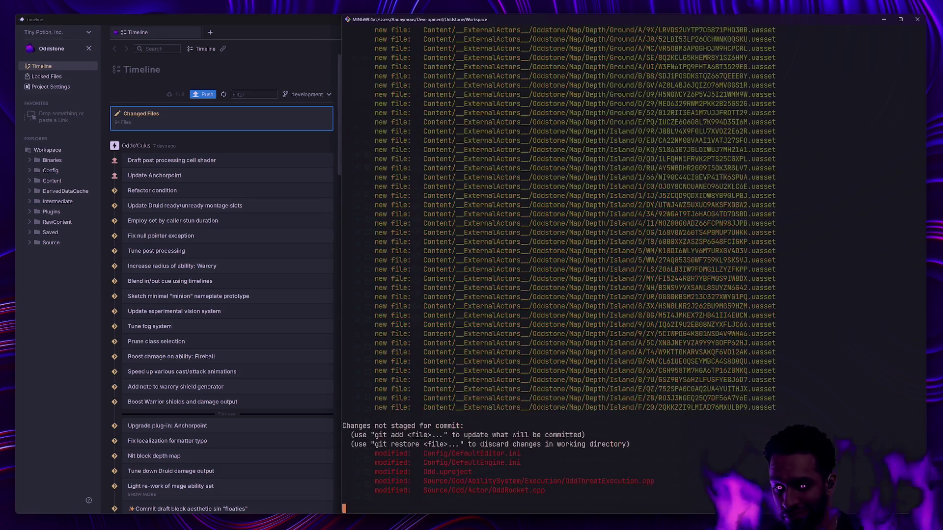
text(gc -m ')
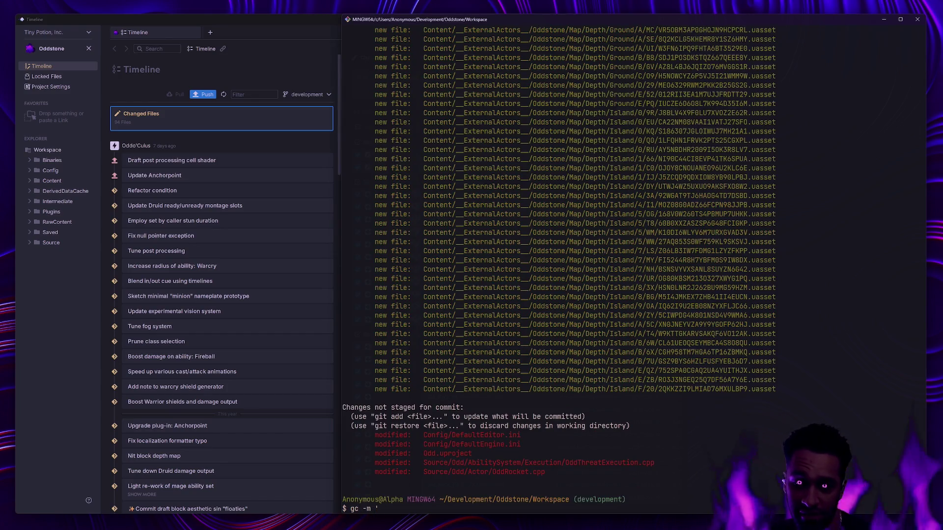
scroll(704, 239, up, 15)
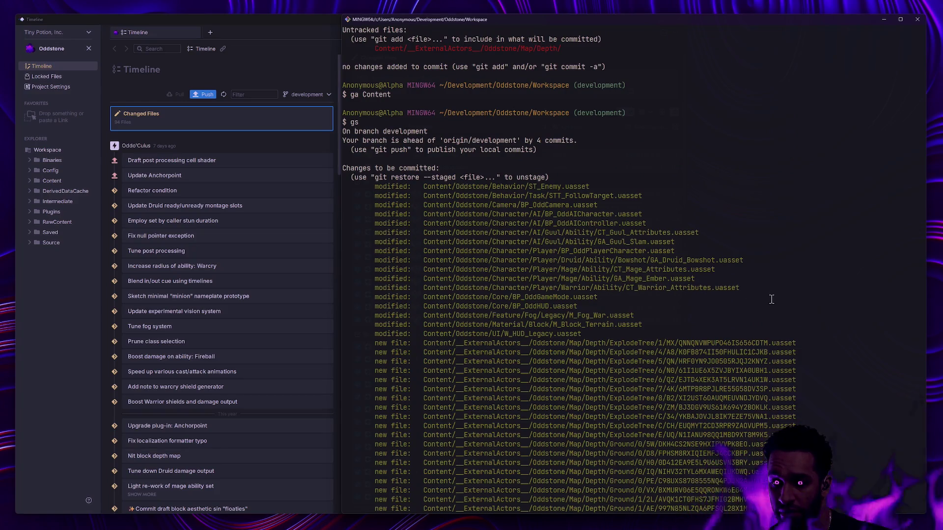
drag(490, 216, 627, 287)
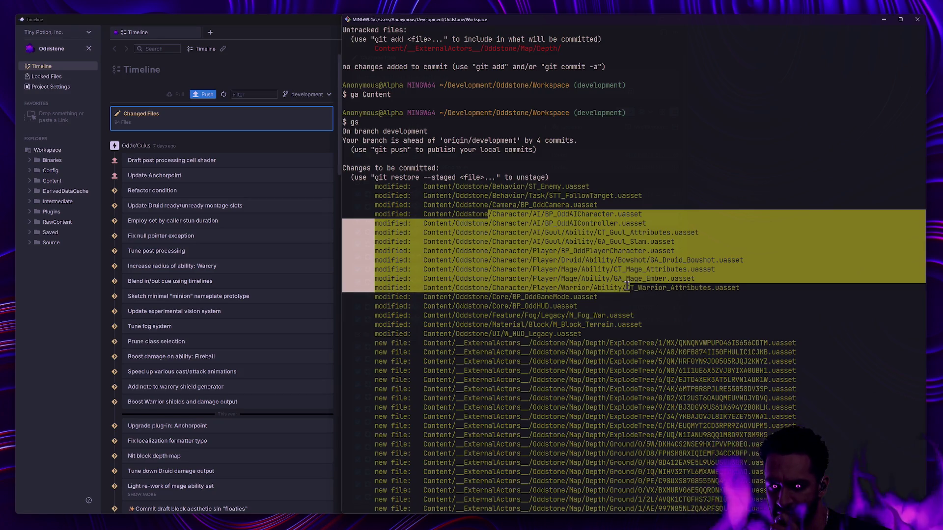
click(628, 286)
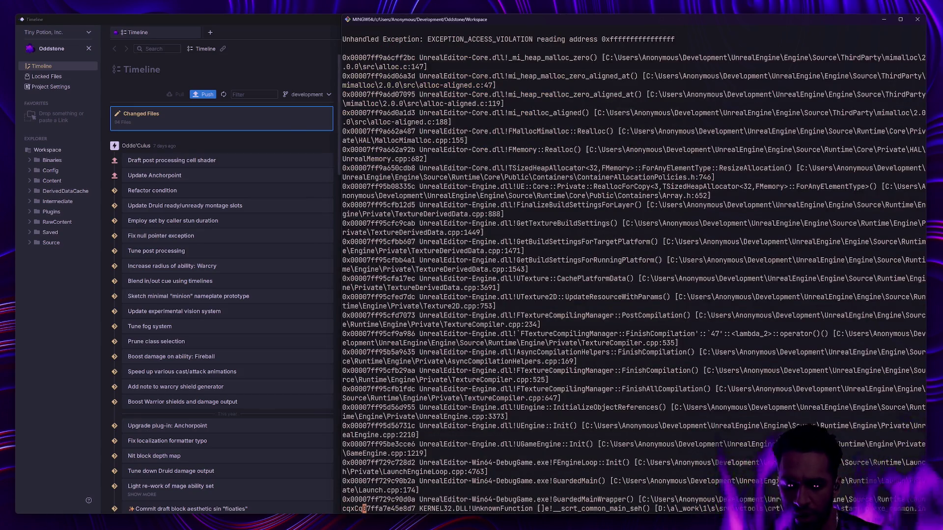
Step: Cancel the stuck input, check the status and unstage all pending changes with git reset
text(gs)
key(Return)
key(ctrl+c)
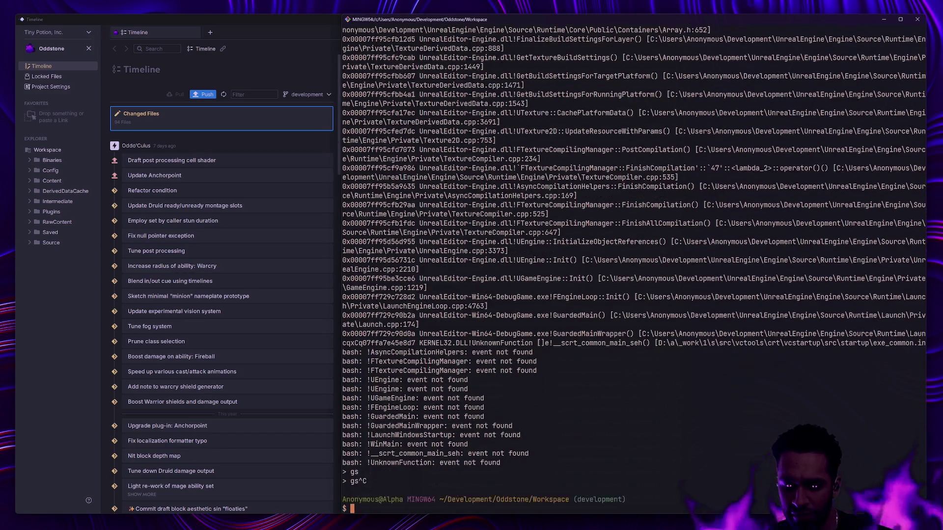
text(clear)
key(Return)
text(tgs)
key(Return)
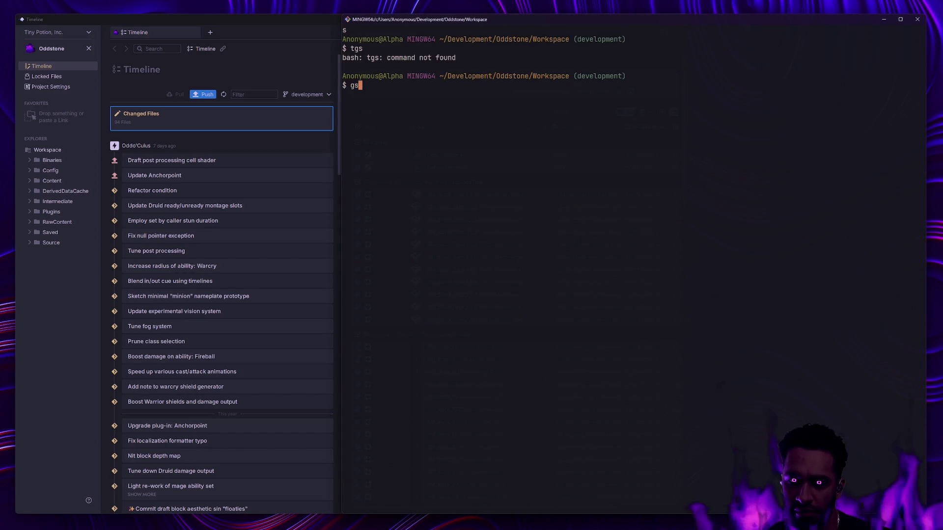
key(Return)
text(git reset .)
key(Return)
text(gs)
Step: Stage only Content/Oddstone/Character/ and abort the accidental amend with :cq
key(Return)
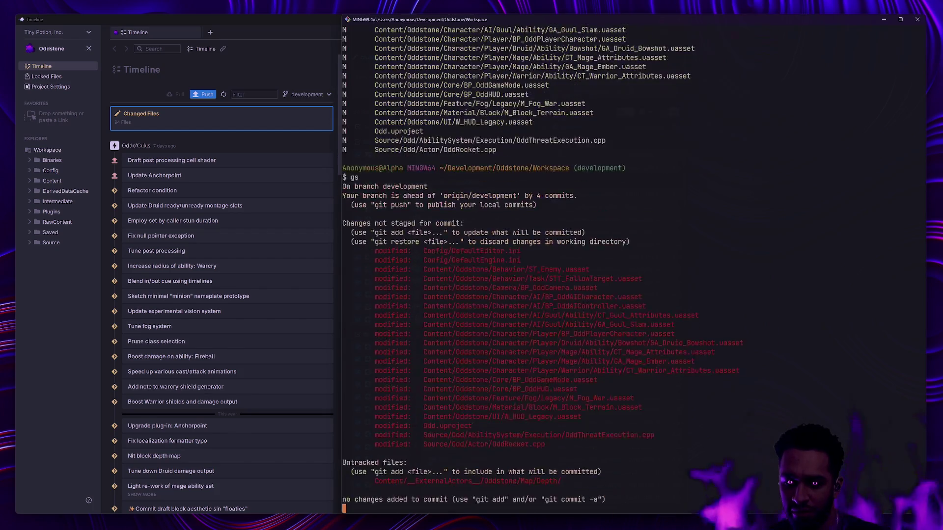
text(ga)
key(Return)
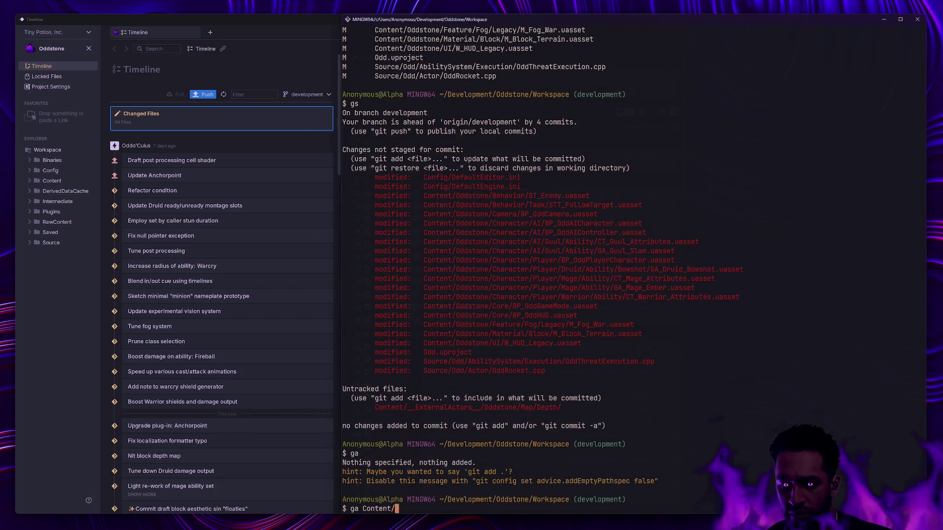
text(ga Content/Oddstone/Character/)
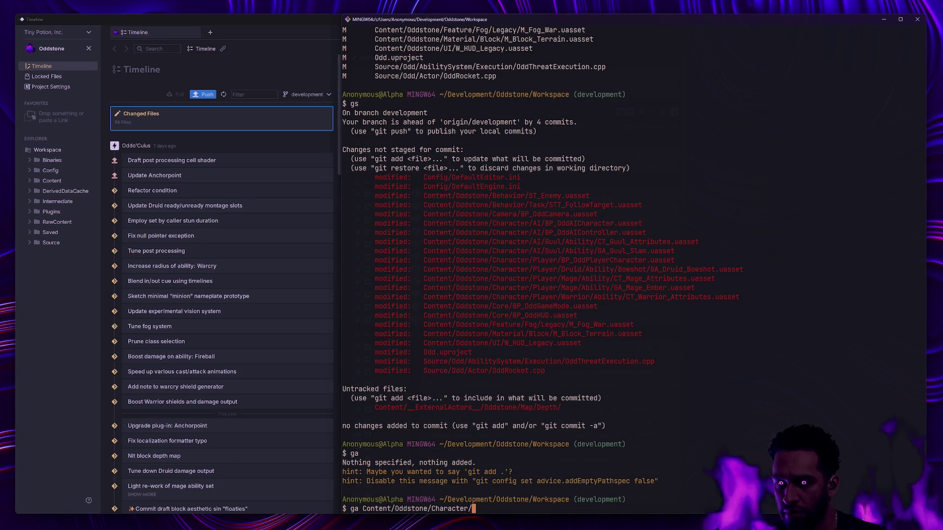
key(Return)
text(gs)
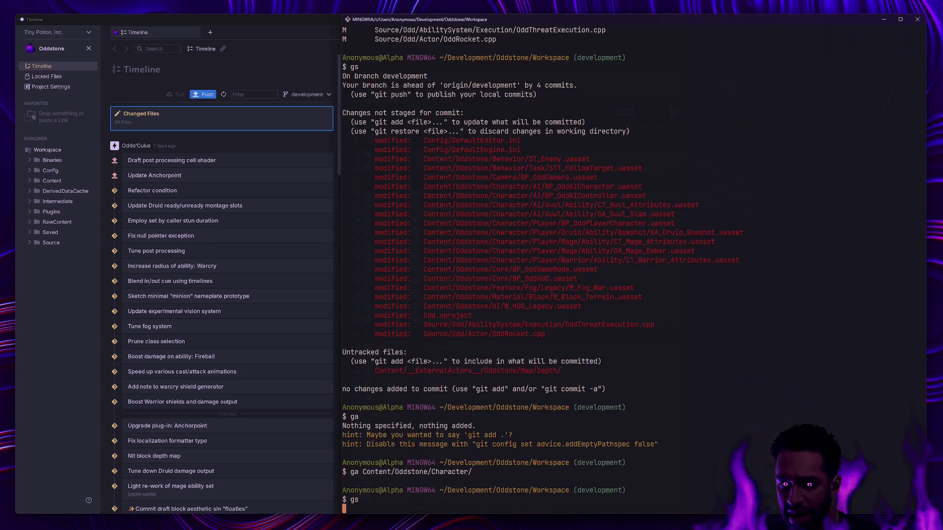
key(Return)
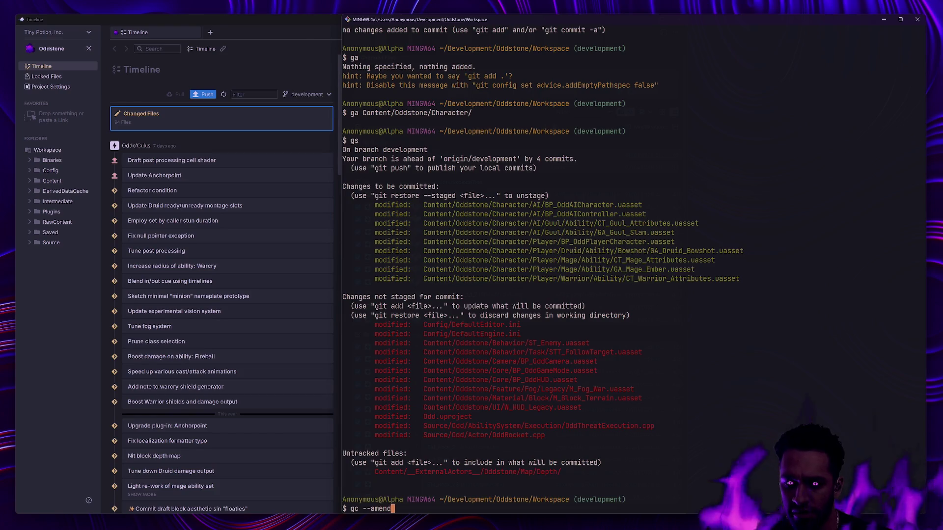
key(Return)
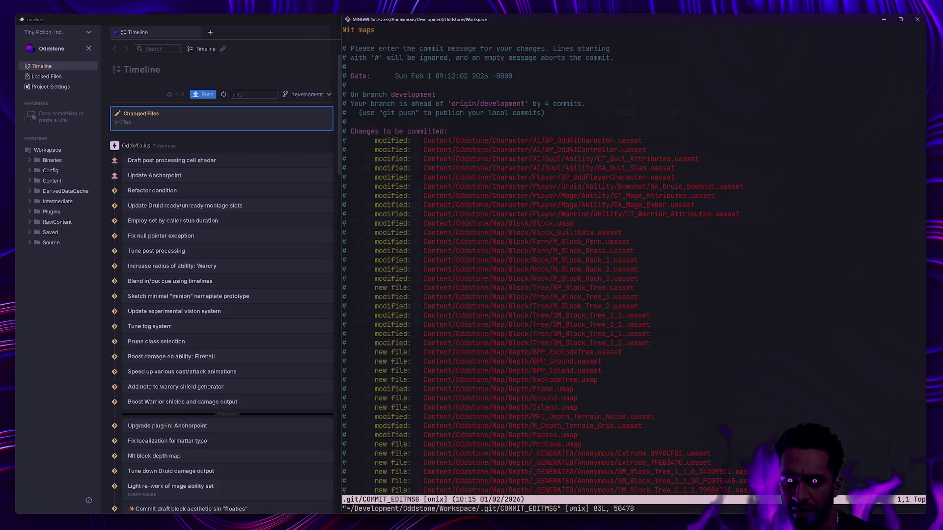
text(:cq)
key(Return)
Step: Commit the staged character assets as 'Tweak character stats'
text(gs)
key(Return)
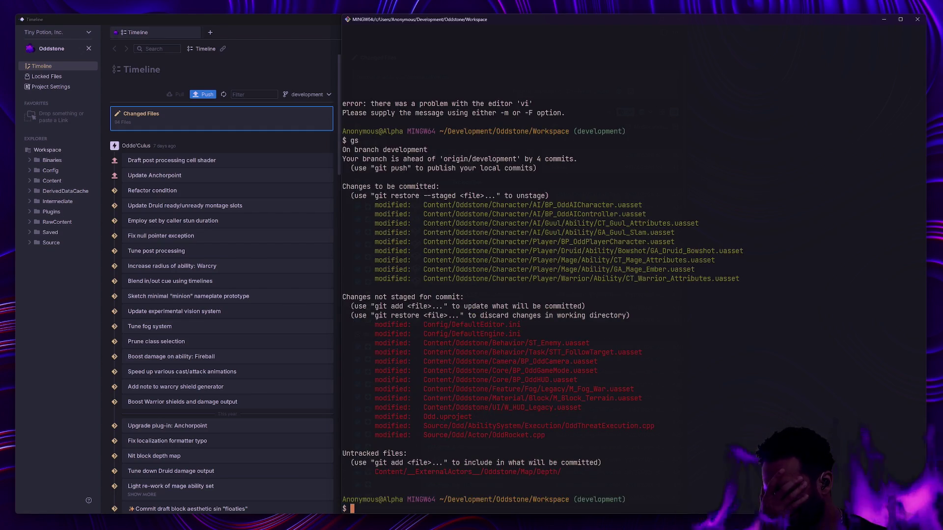
text(gc -m ')
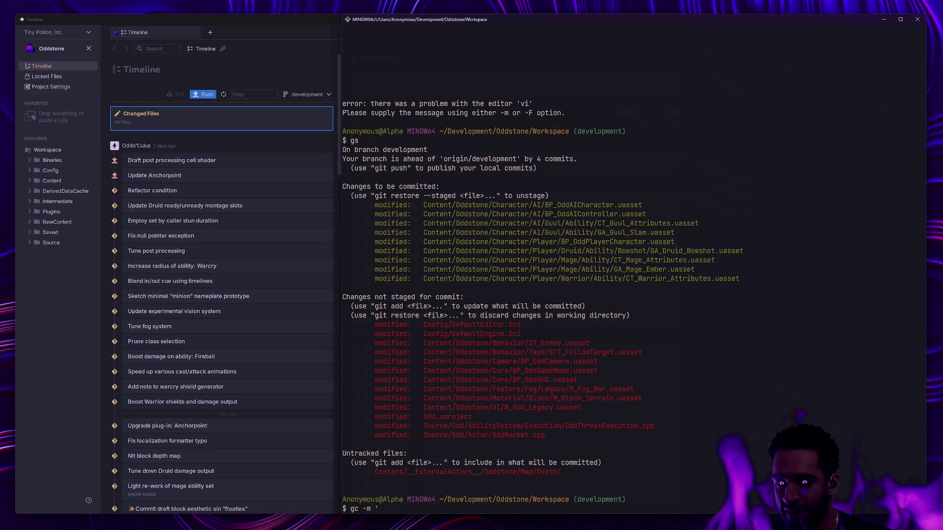
text(Tweak )
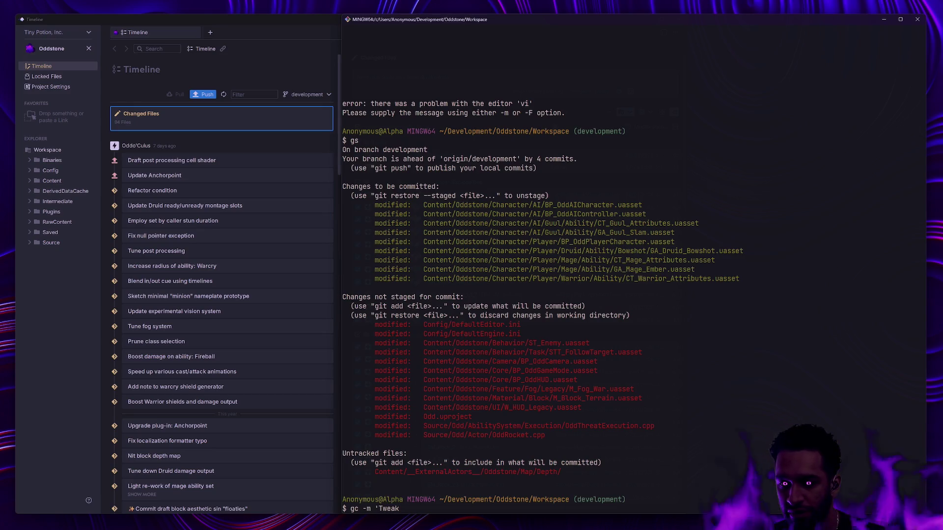
text(character stats')
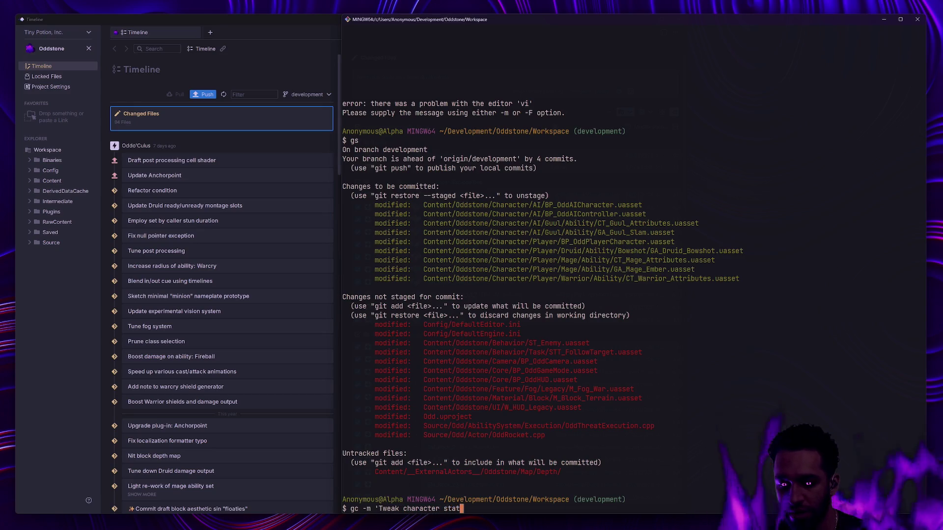
key(Return)
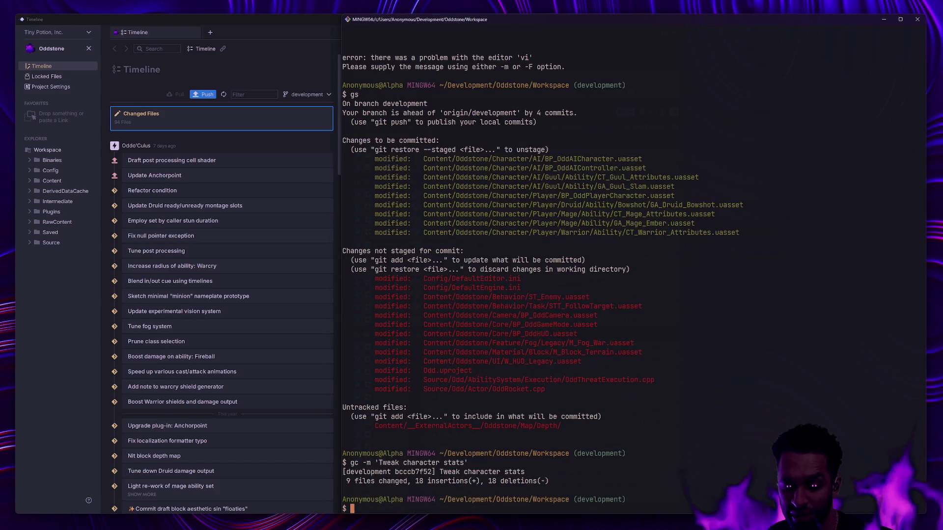
Step: Discard the half-written commit command and unstage every change with 'git reset .'
text(gs)
key(Return)
text(ga Cont)
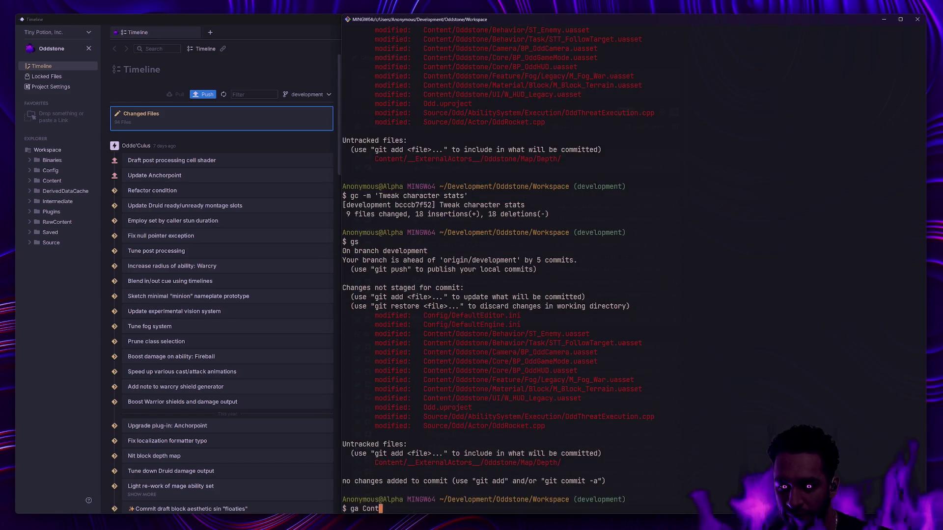
text(ent/gc -m ')
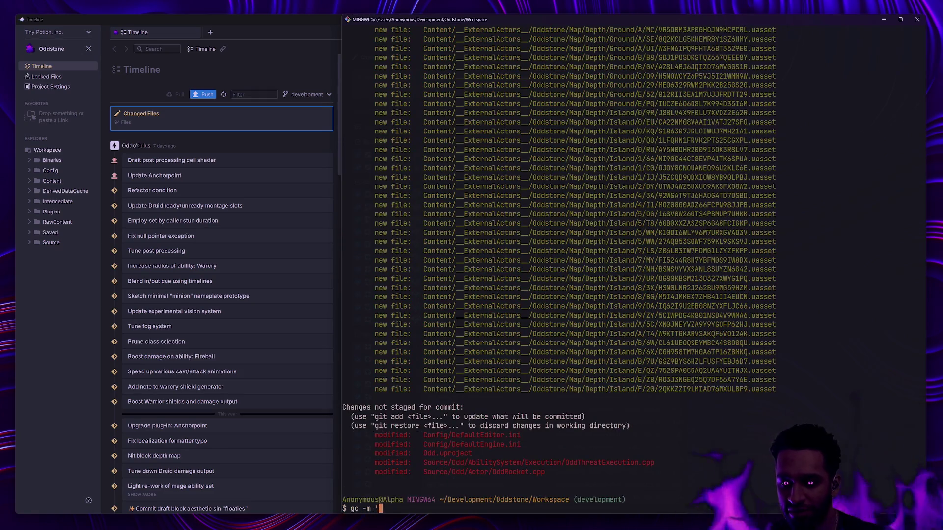
text(Nit)
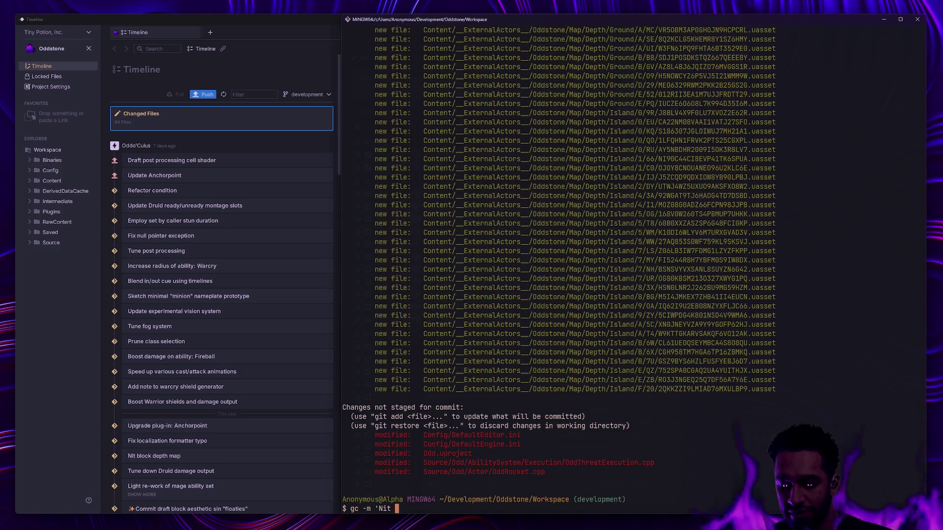
key(BackSpace)
key(BackSpace)
key(BackSpace)
text(git reset .)
key(Return)
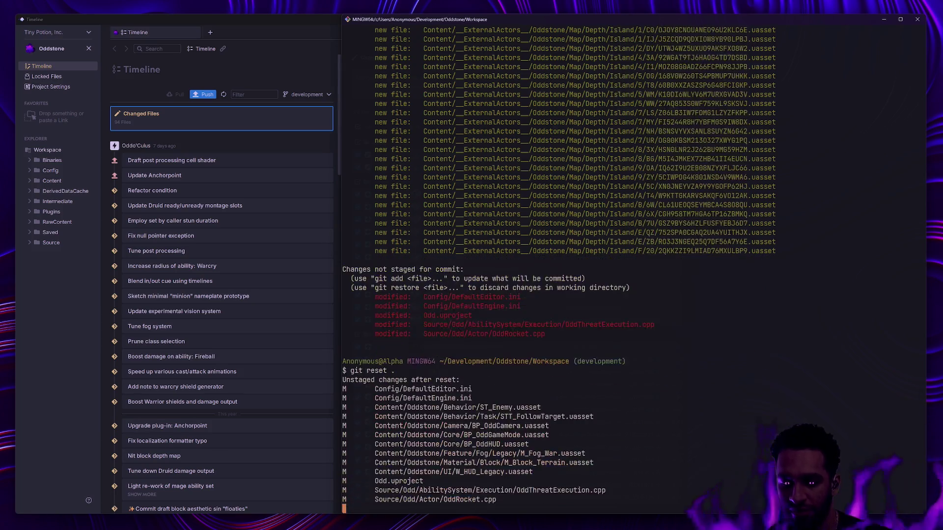
text(gs)
key(Return)
Step: Drop the last commit with 'git reset --soft head~1', keeping its changes
text(git reset --soft h)
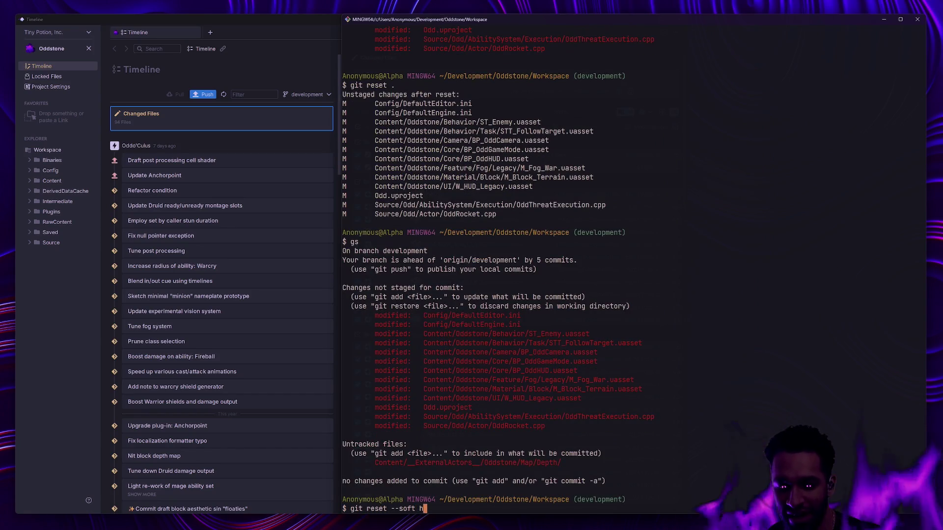
text(ead)
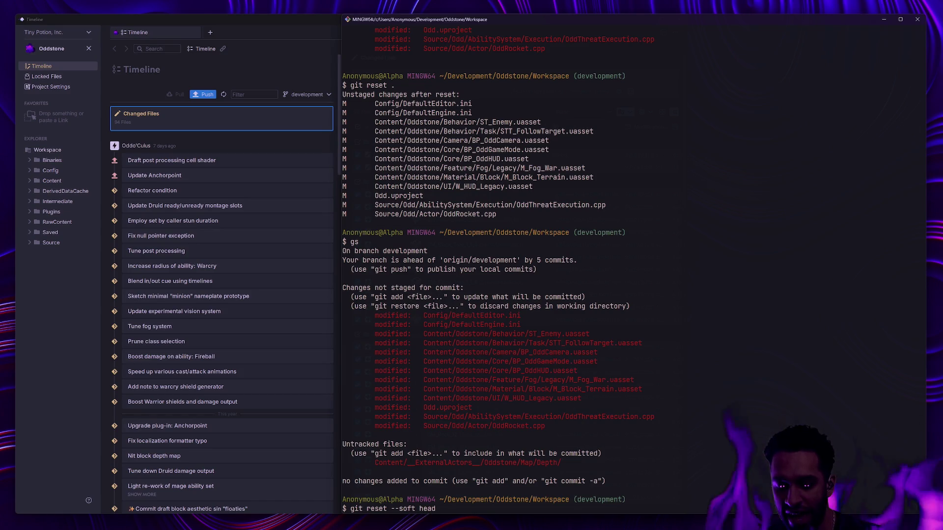
key(BackSpace)
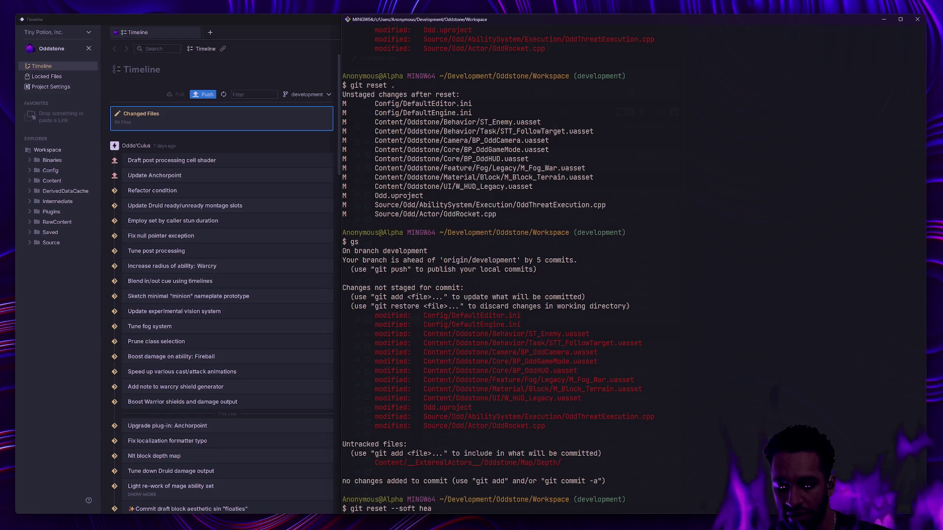
text(d~1)
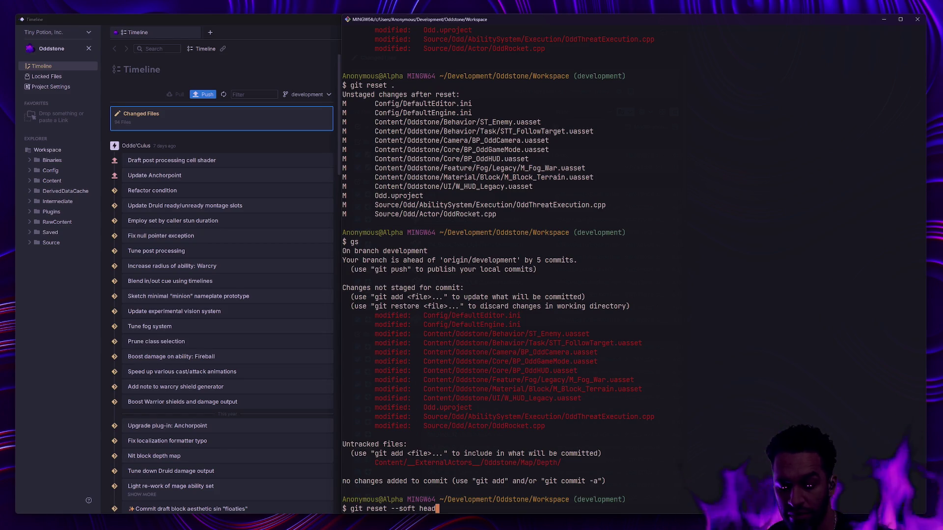
key(Return)
Step: Open the ORIG_HEAD commit message with 'gc -c ORIG_HEAD', then abort it with :cq
text(gs)
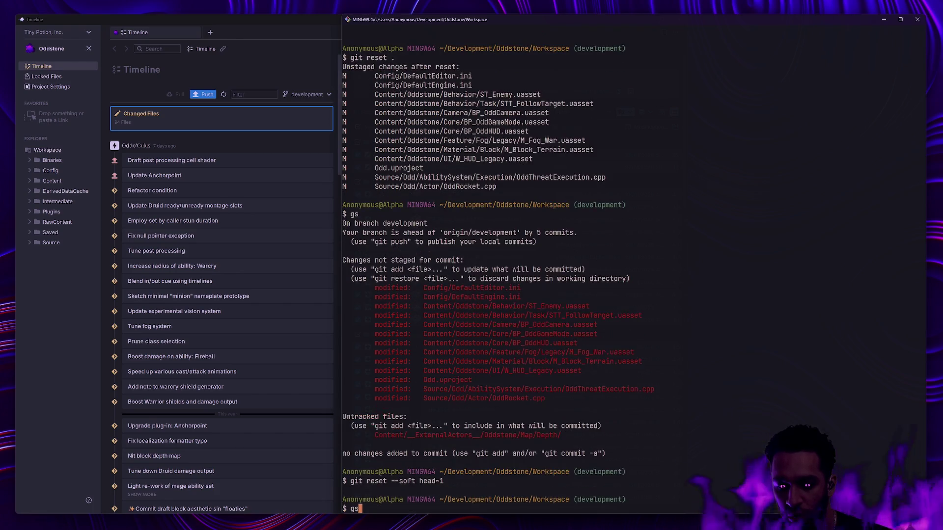
key(Return)
text(gc -c ORIG_HEAD)
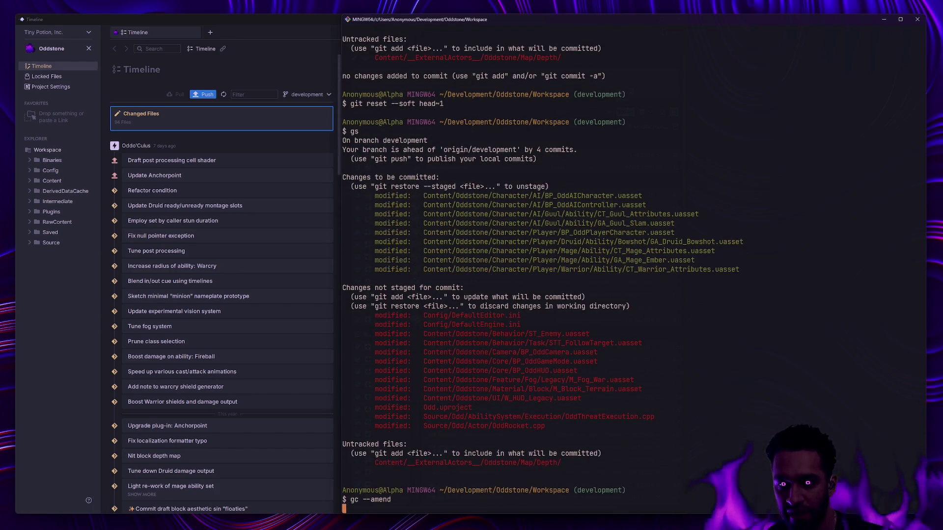
key(Return)
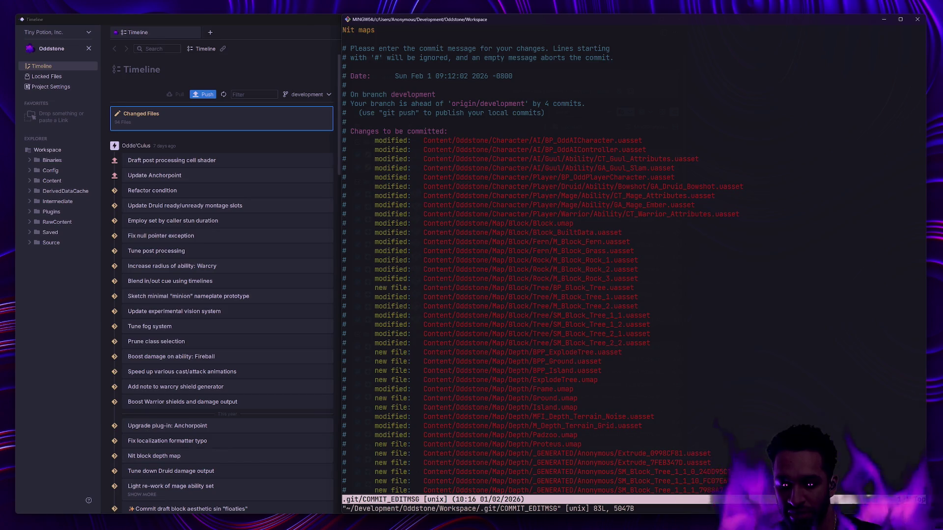
text(:cq)
key(Return)
text(gs)
key(Return)
Step: Stage all of Content/ and amend the Nit maps commit, saving with :wq
text(ga Content/)
key(Return)
text(gc -m)
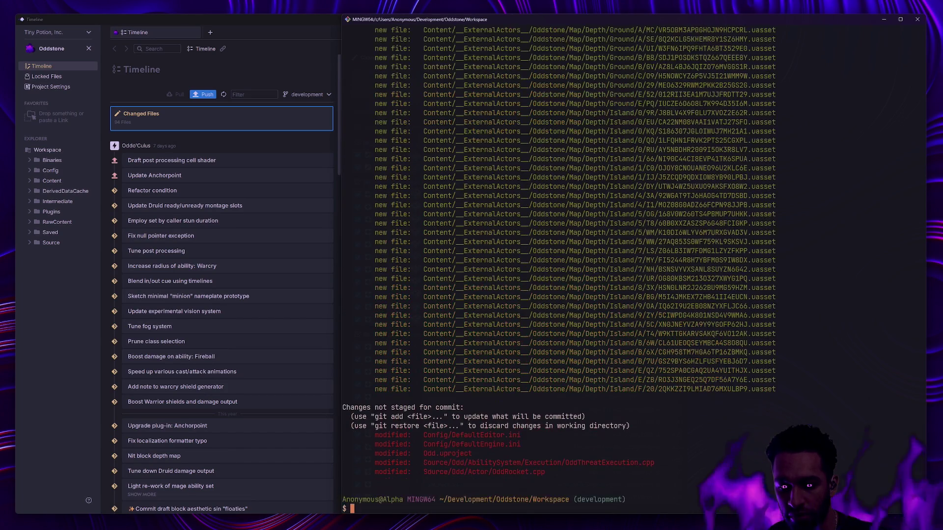
text(amend)
key(Return)
text(:wq)
key(Return)
Step: Unstage leftovers with 'git reset .' and confirm only Config and Source files remain
text(gs)
key(Return)
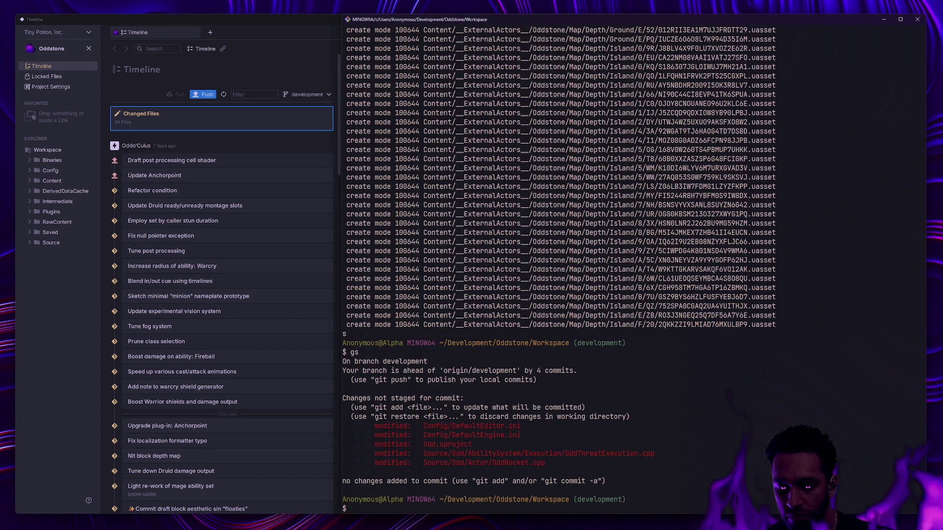
text(git reset .)
key(Return)
text(gs)
key(Return)
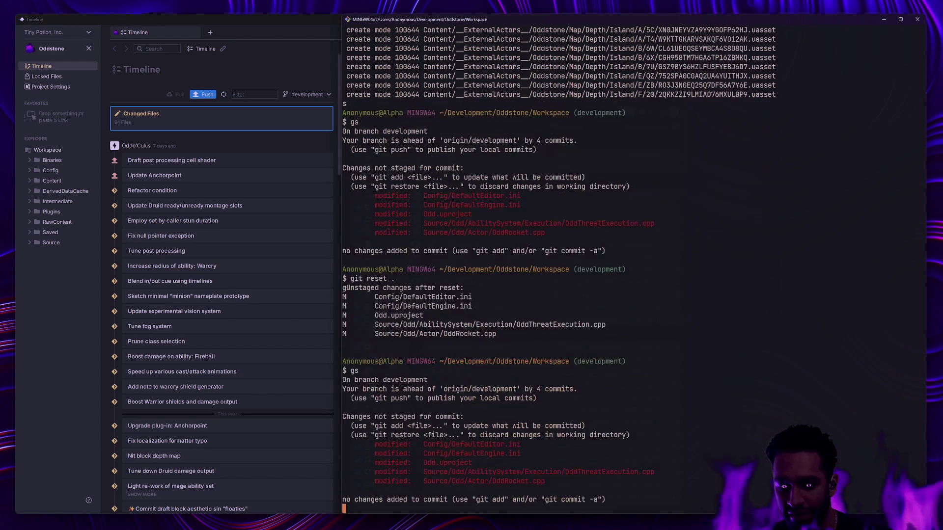
Step: Undo the amended commit with 'git reset --soft head~1' and unstage all changes
text(git reset he)
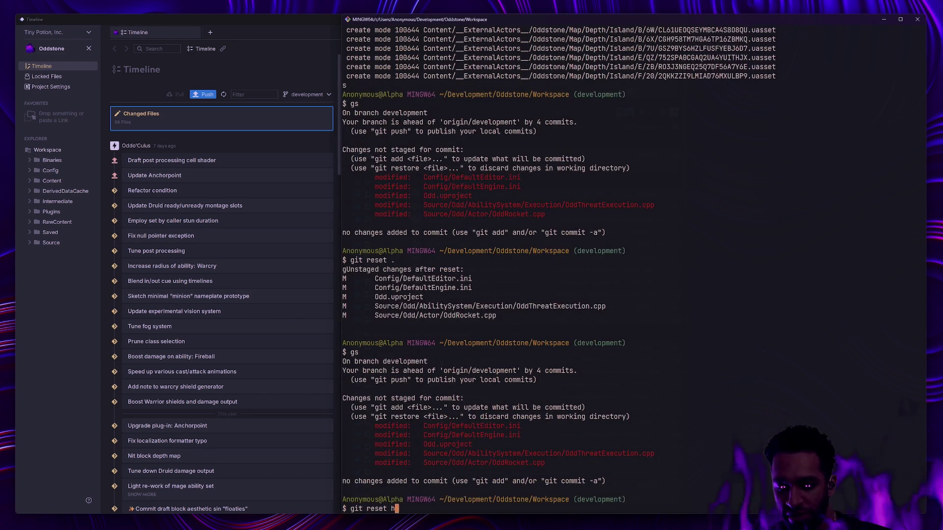
key(BackSpace)
key(BackSpace)
text(--soft head~1)
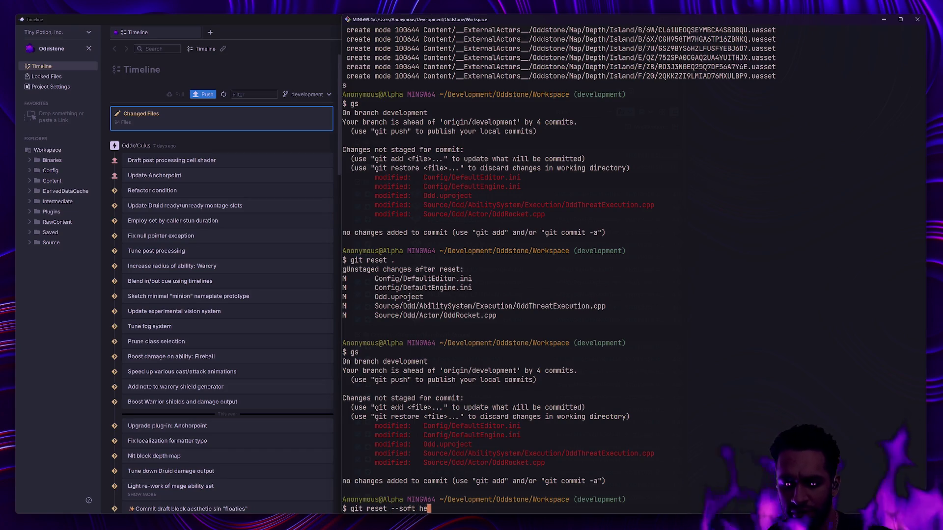
key(Return)
text(gs)
key(Return)
text(git reset .)
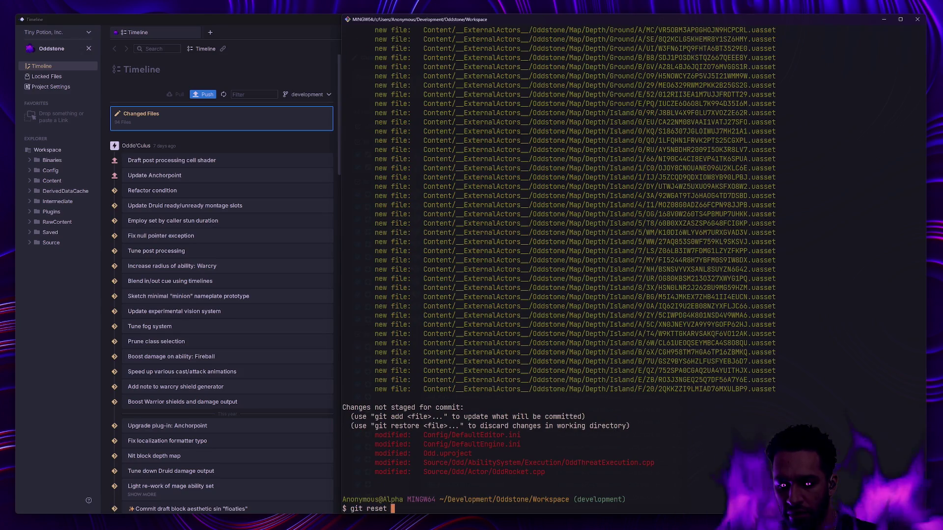
key(Return)
text(gs)
key(Return)
Step: List recent commits with glo, then clear the screen and show the working-tree status
text(glo)
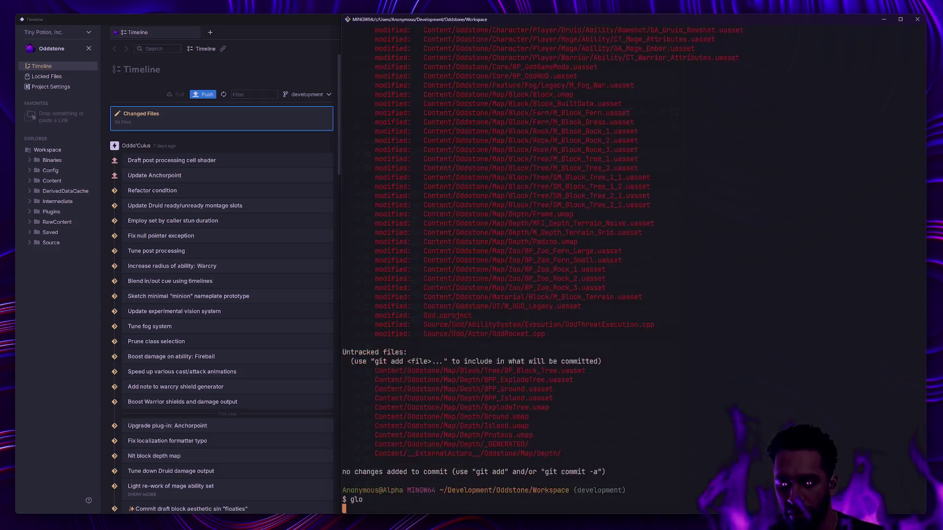
key(Return)
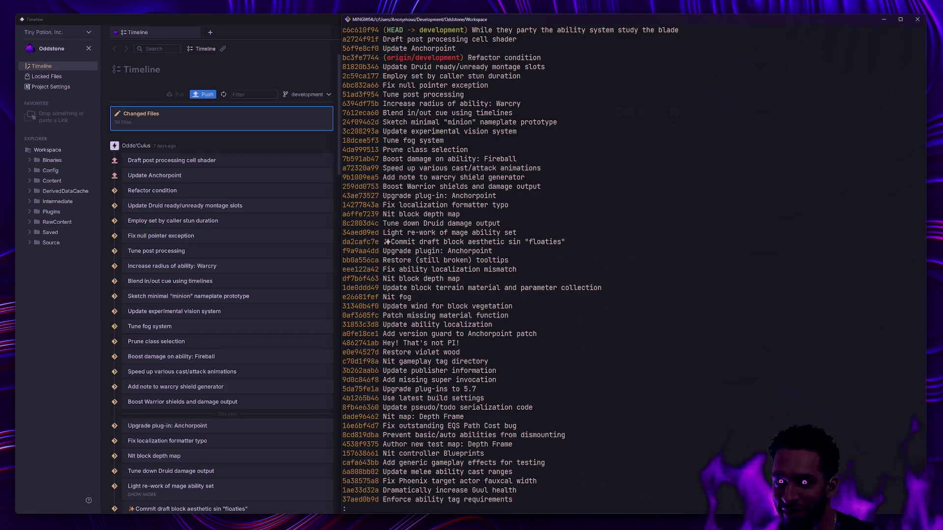
text(qclear)
key(Return)
text(gs)
key(Return)
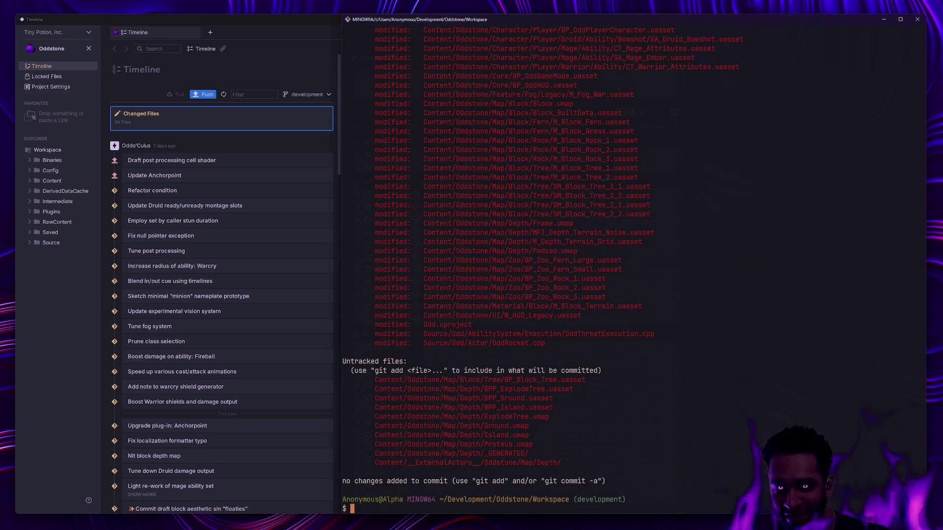
Step: Abandon the mistyped Character path command and run 'gc --amend' on the last commit
text(Content/Odd)
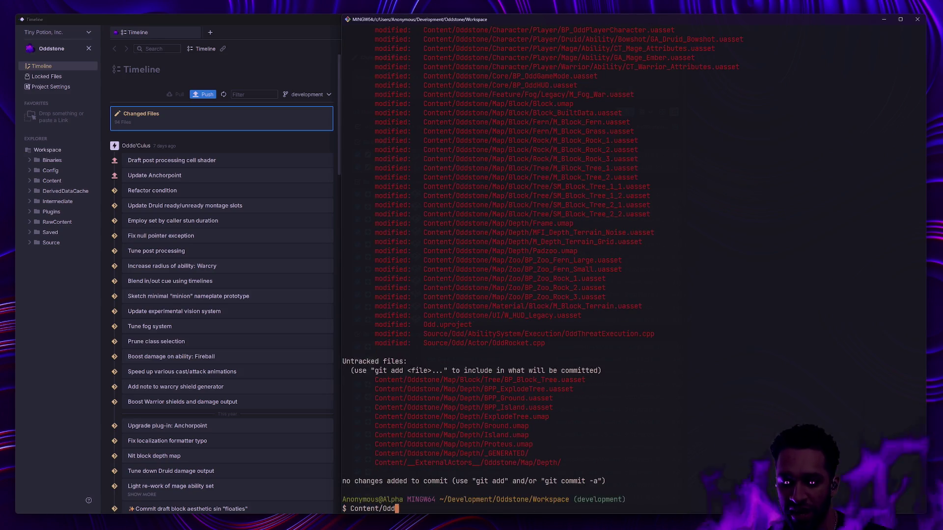
text(stone/Character/)
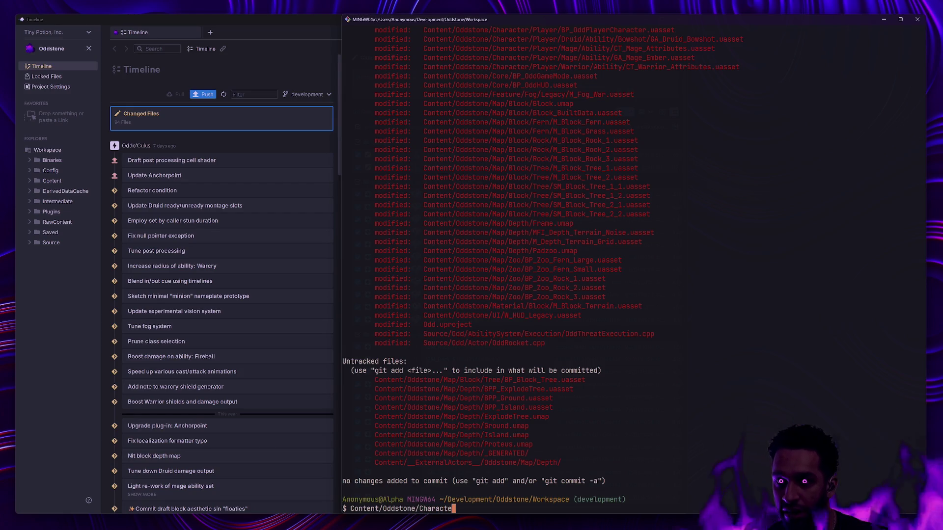
key(Return)
text(gs)
key(Return)
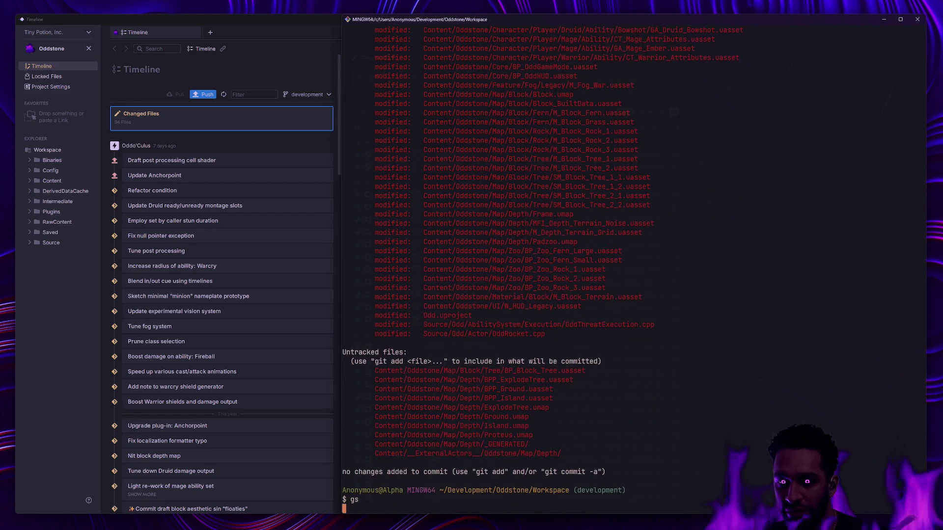
text(gc --amend)
key(Return)
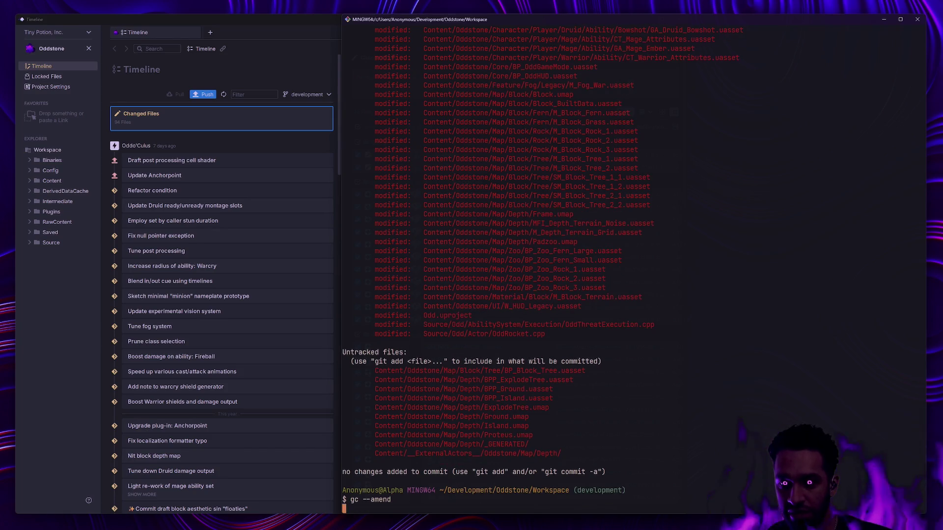
Step: Save the amend message with :wq and check the status
text(:wq)
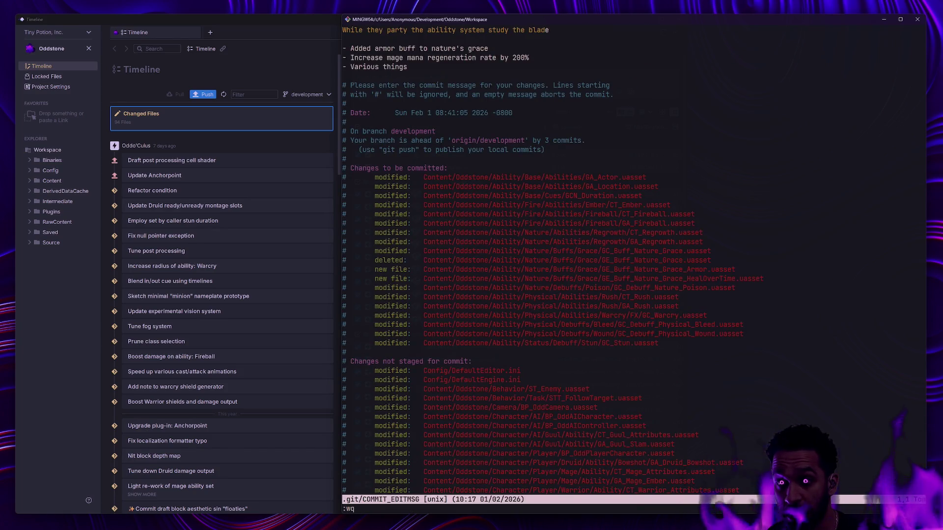
key(Return)
text(gs)
key(Return)
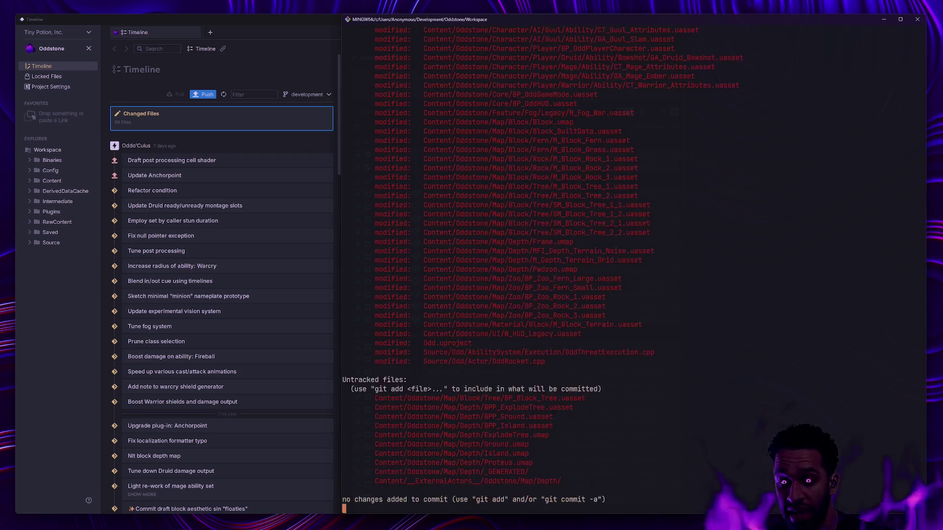
Step: Stage Content/Oddstone and commit it as 'Nit maps', leaving Config and Source uncommitted
text(ga Content/Oddstone/)
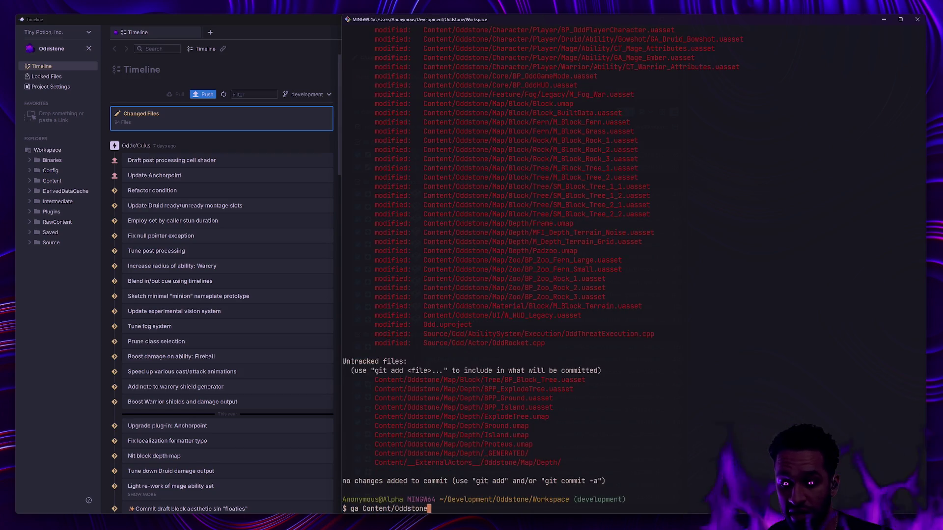
key(Return)
text(gs)
key(Return)
text(gc -m 'Nit maps')
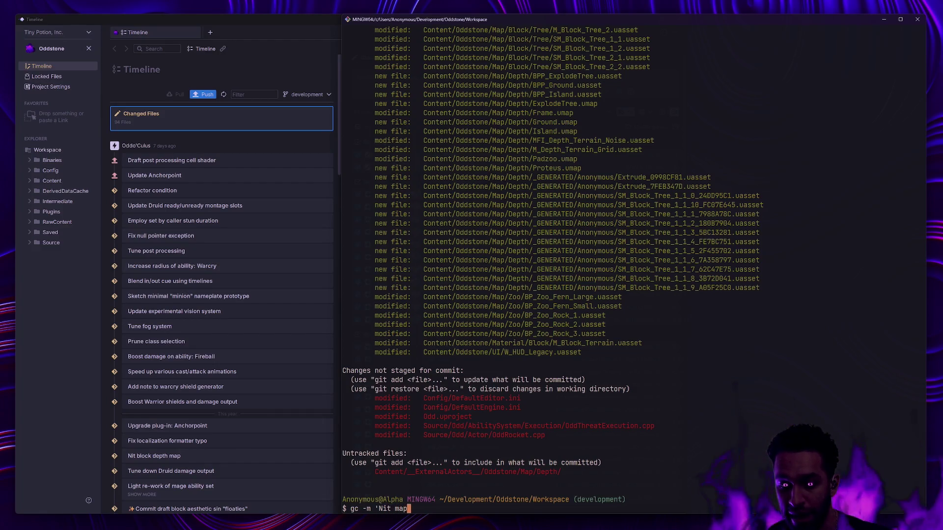
key(Return)
text(gs)
key(Return)
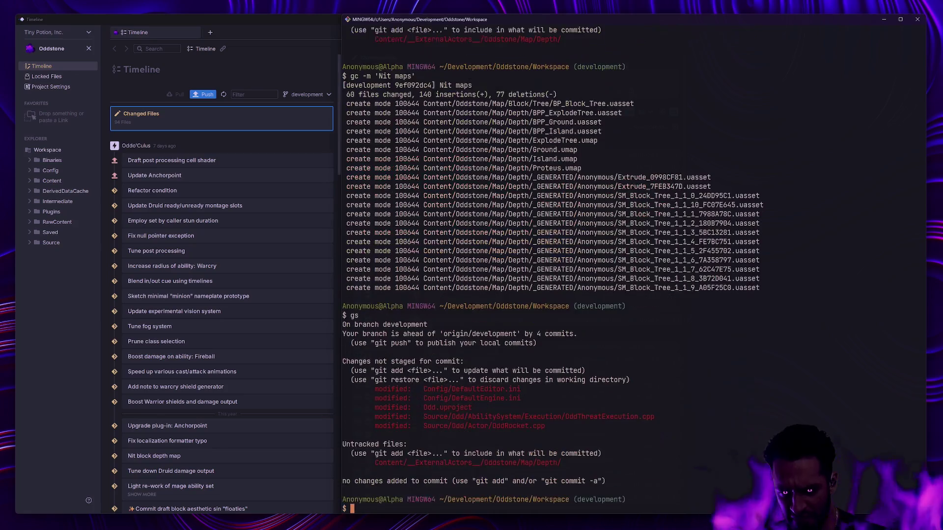
key(ctrl+l)
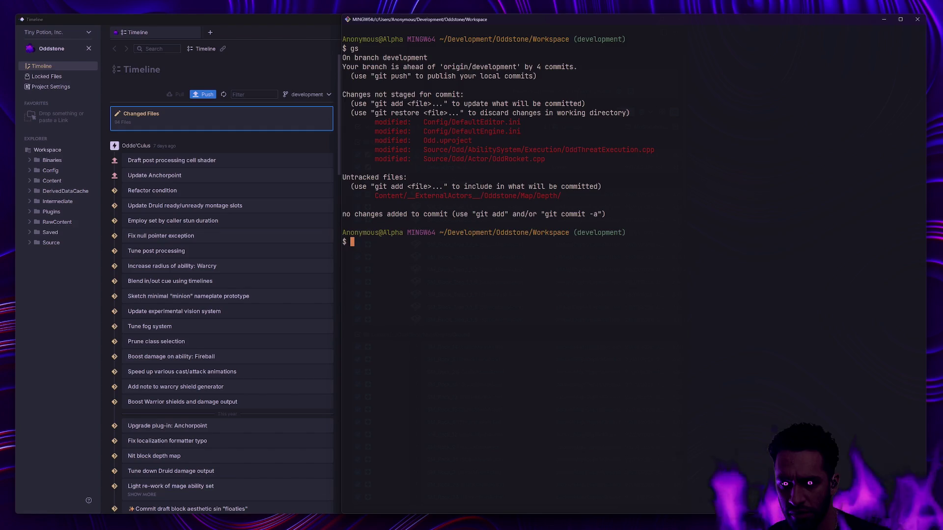
text(gd Config)
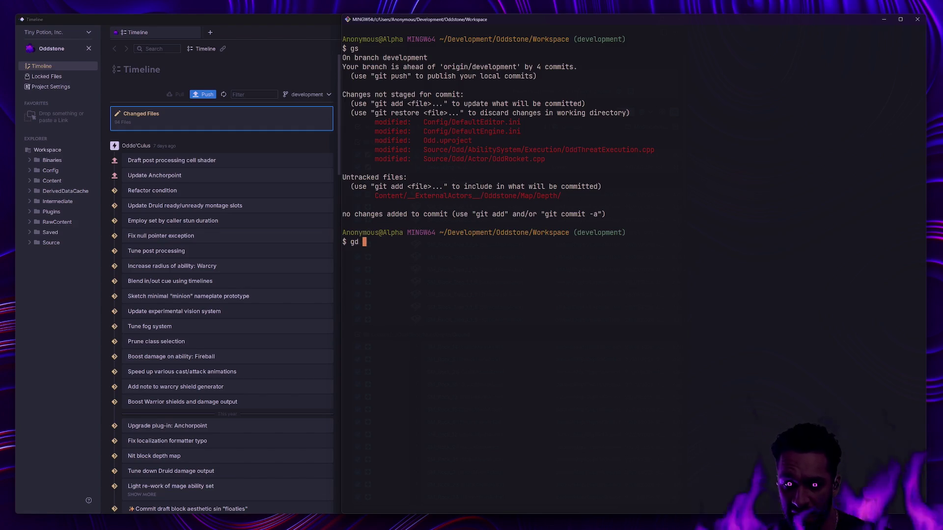
key(Return)
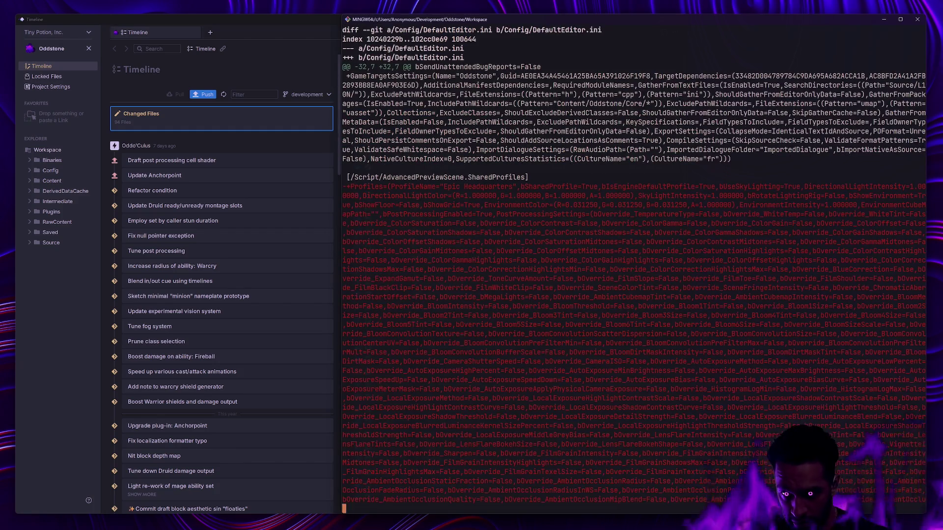
key(space)
key(space)
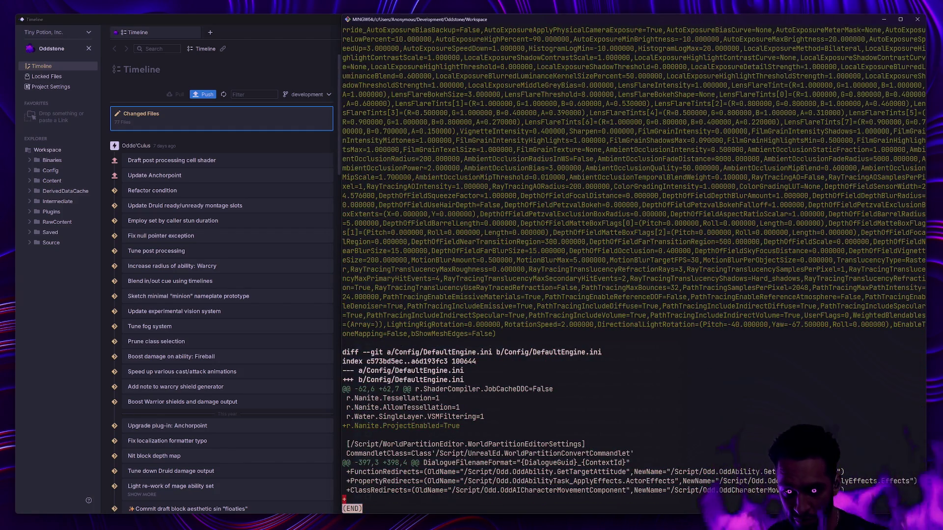
key(Up)
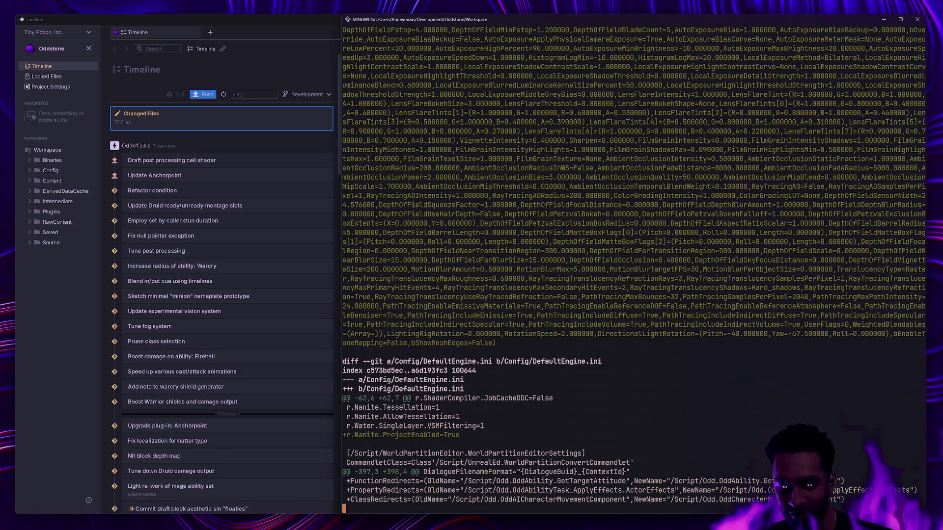
text(qgs)
key(Return)
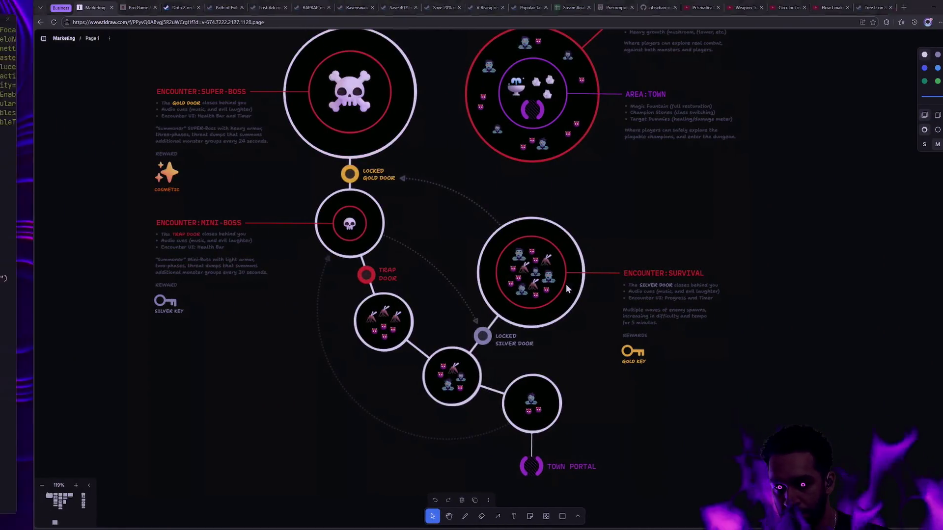
text(gs)
key(Return)
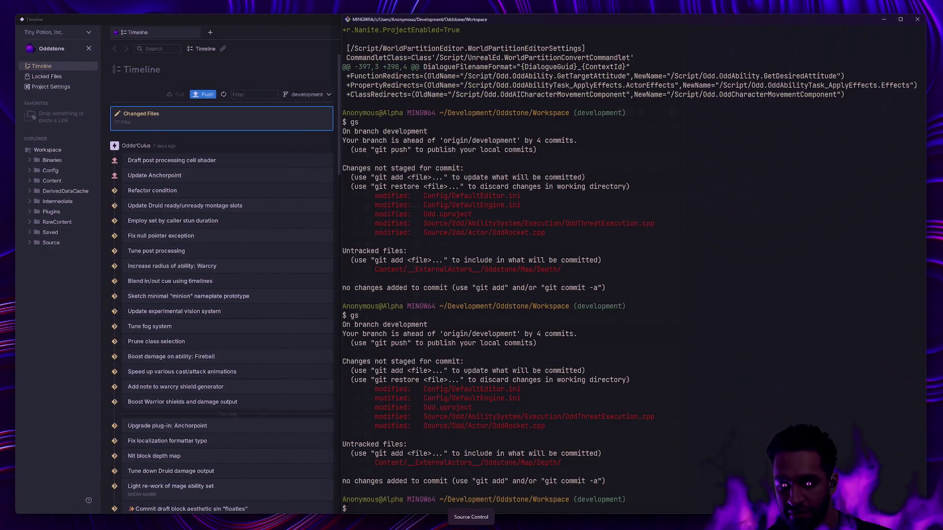
Step: Discard the Config edits with 'git restore Config/' and confirm they are gone
text(ga Confi)
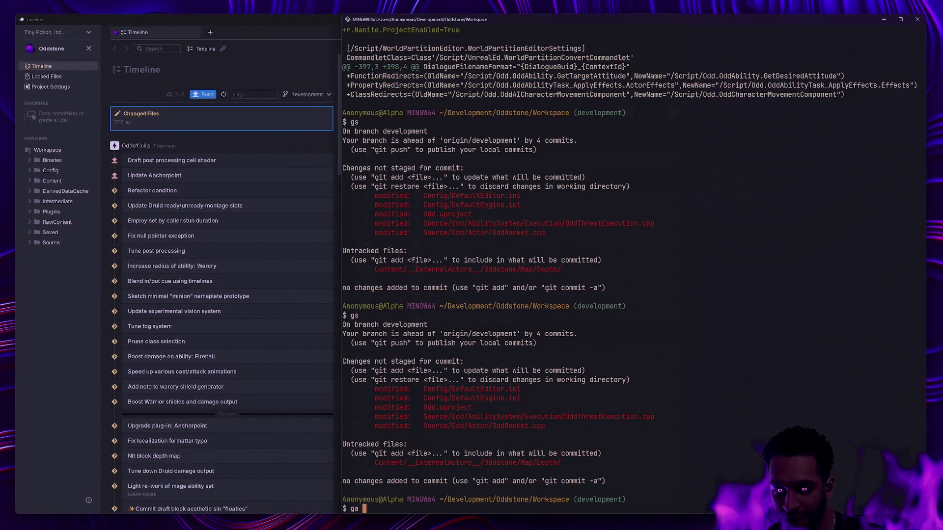
key(BackSpace)
key(BackSpace)
key(BackSpace)
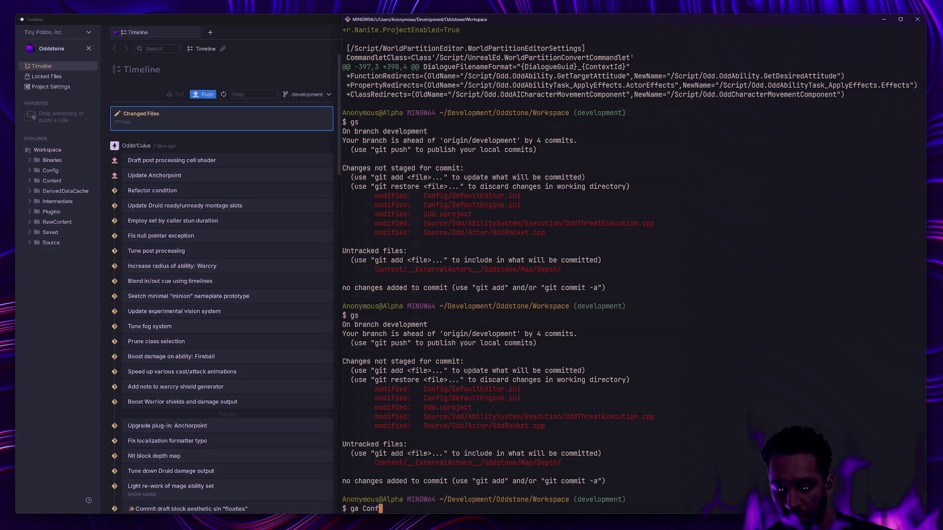
text(tore Config/)
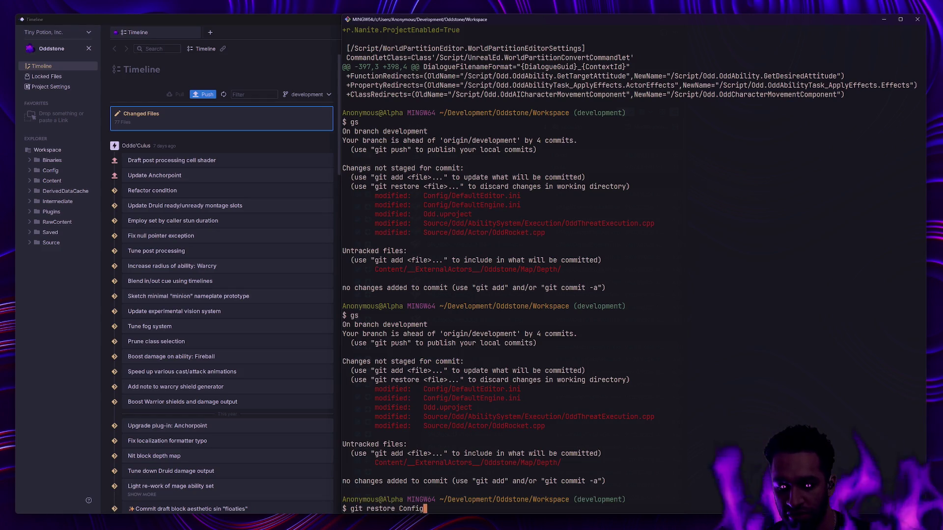
key(Return)
text(gs)
key(Return)
text(ga)
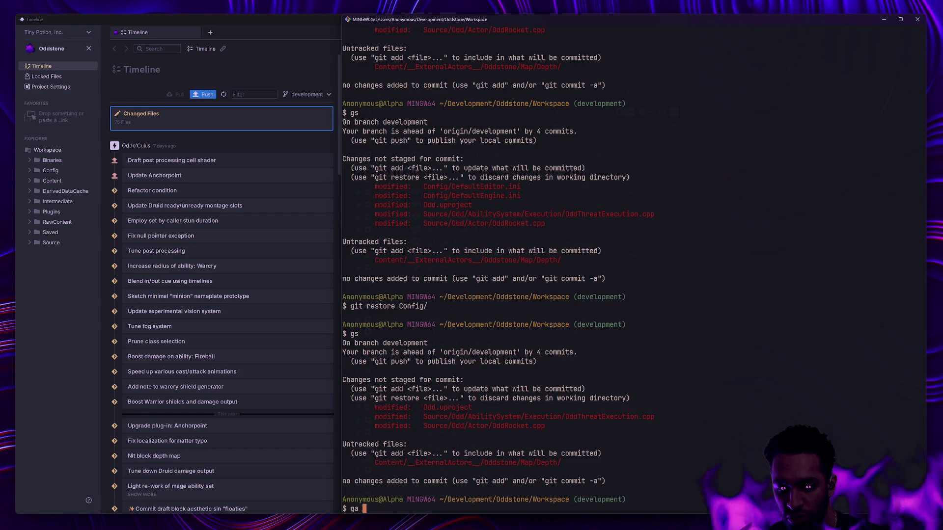
Step: Show the diff of the modified Source files with 'gd Source/'
key(BackSpace)
text(d Source/)
key(Return)
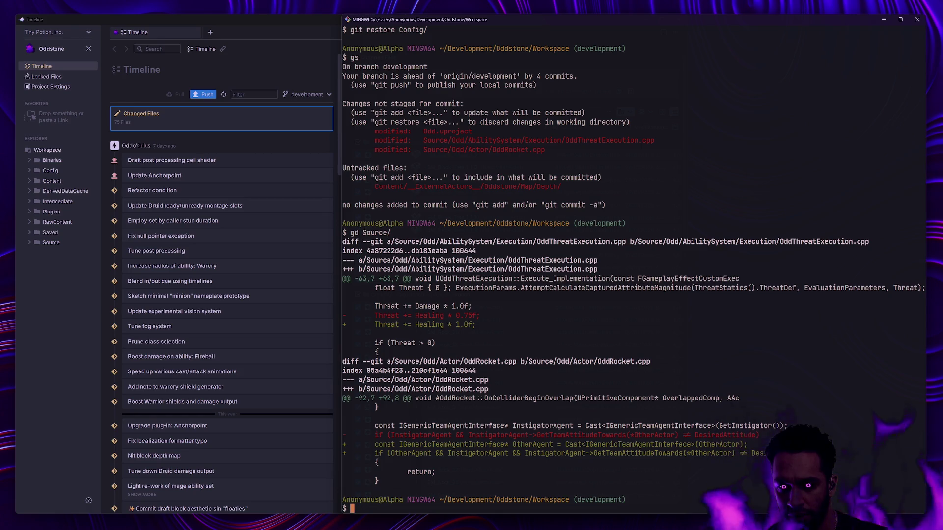
Step: Stage the AbilitySystem source folder and commit it as 'Increase threat from healing (to match damage)'
text(ga Source/Odd)
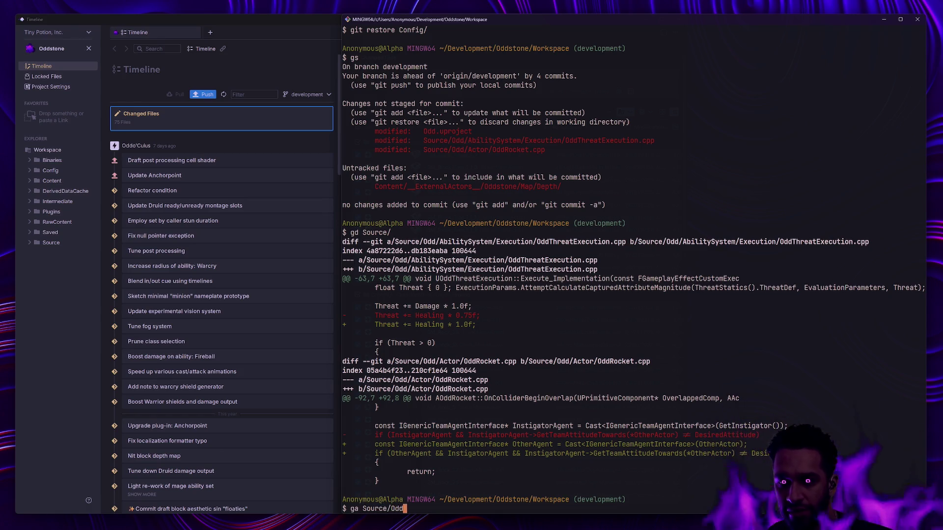
text(/A)
key(Tab)
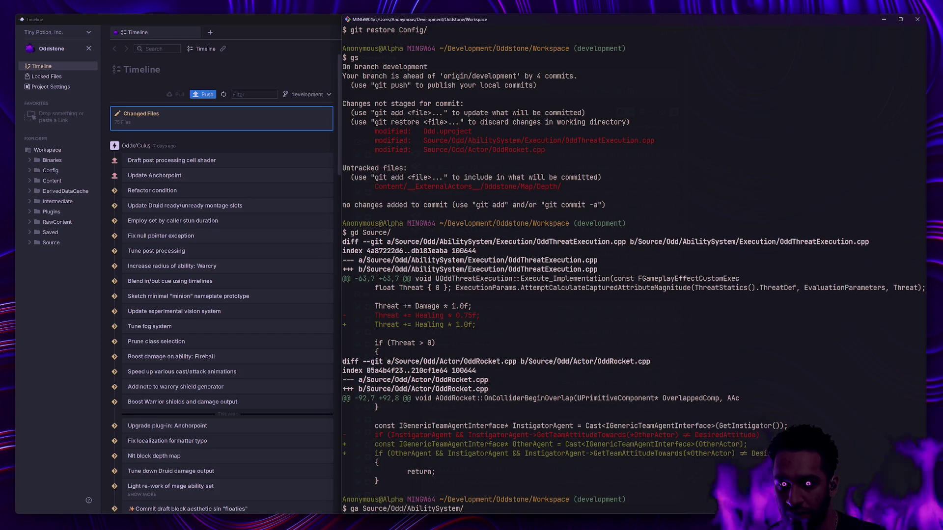
key(Return)
text(gs)
key(Return)
text(gc -)
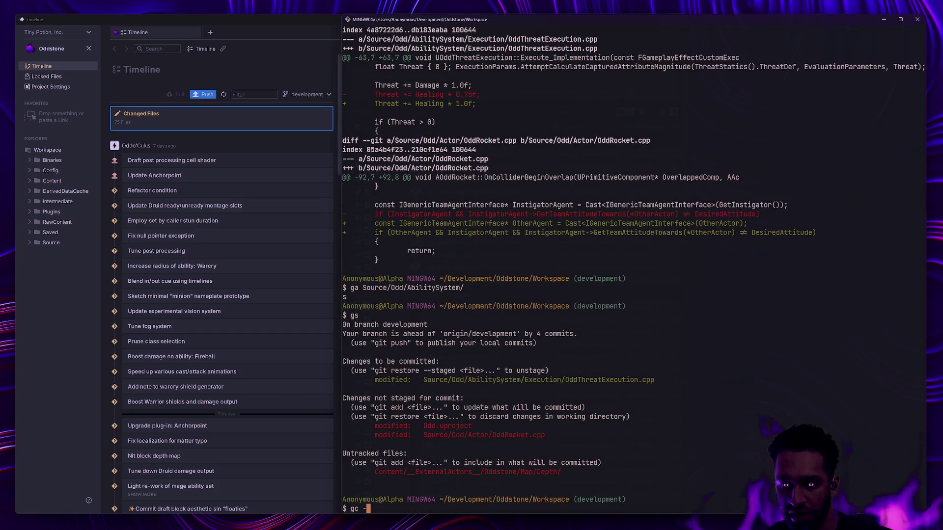
text(m 'Nit)
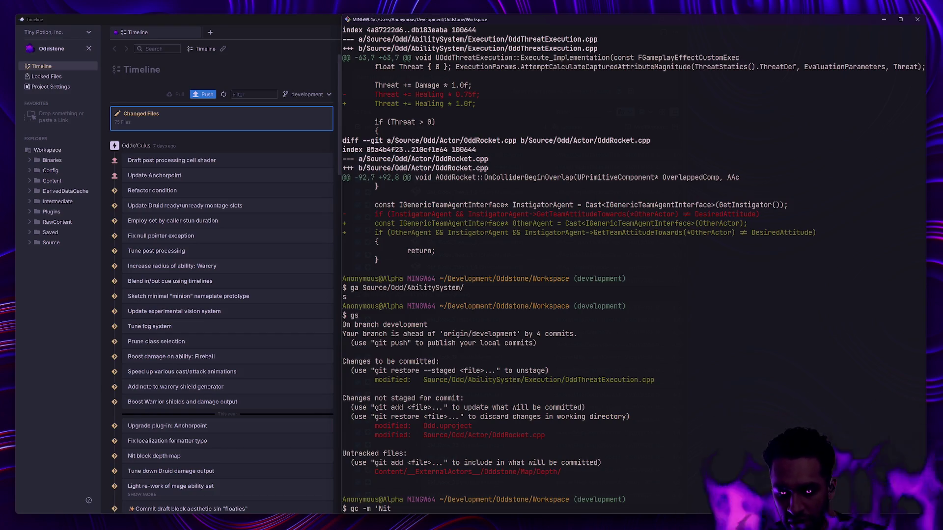
key(BackSpace)
key(BackSpace)
key(BackSpace)
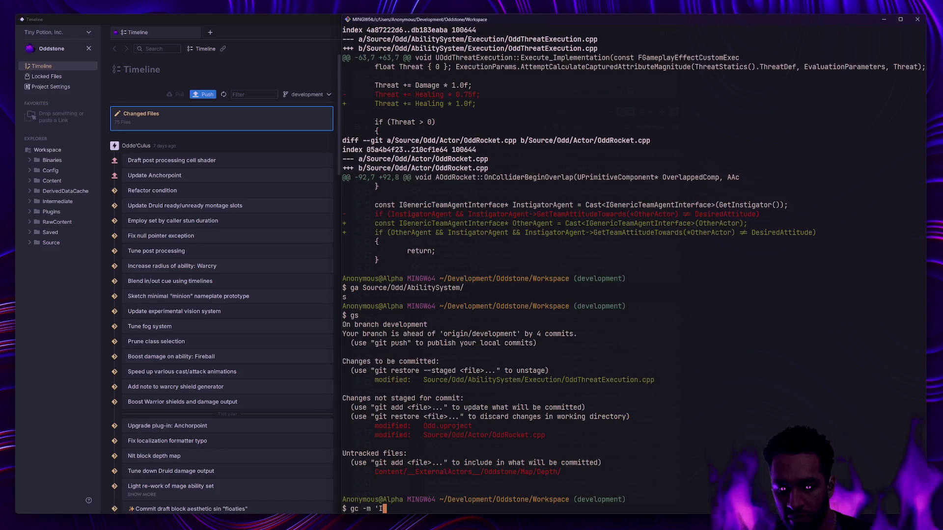
key(BackSpace)
text(Increase threa)
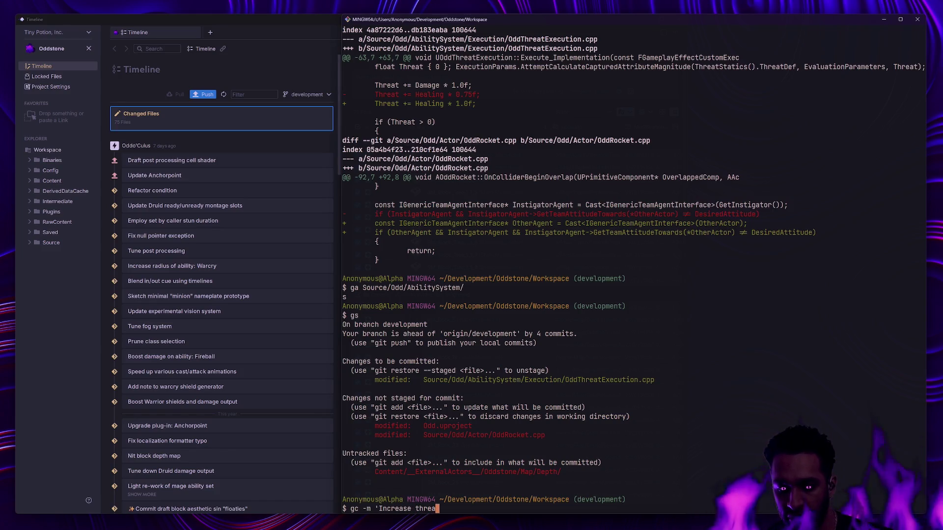
text(t from healing (to mat)
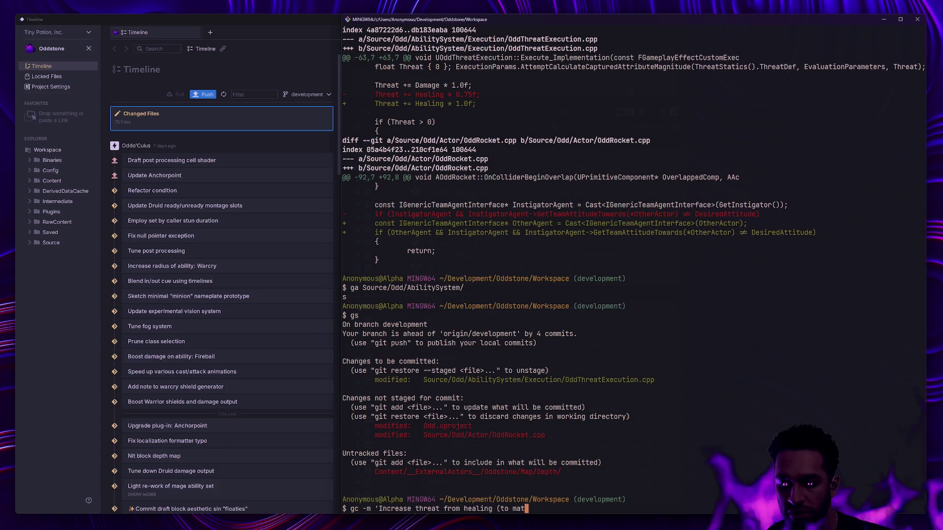
text(ch damage)')
key(Return)
text(gs)
key(Return)
Step: Stage the remaining Source/ changes and check the status
text(ga Source/)
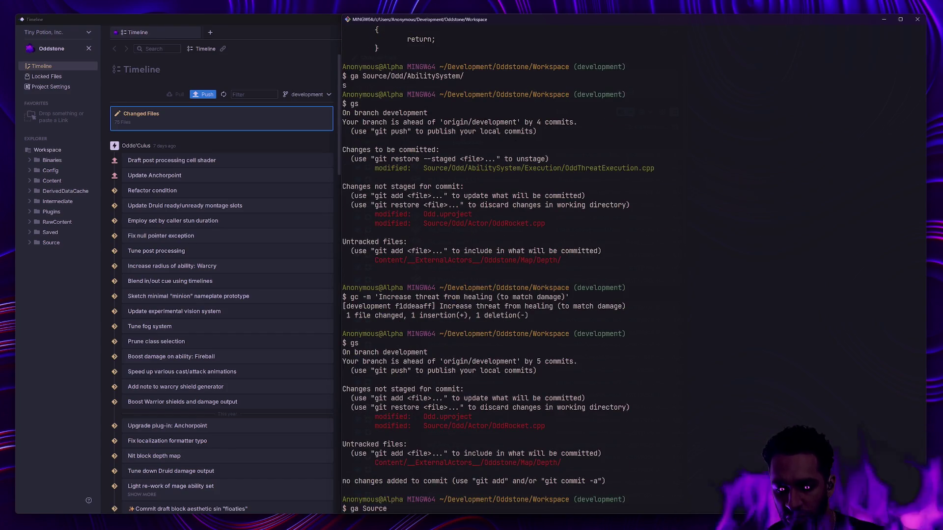
key(Return)
text(gs)
key(Return)
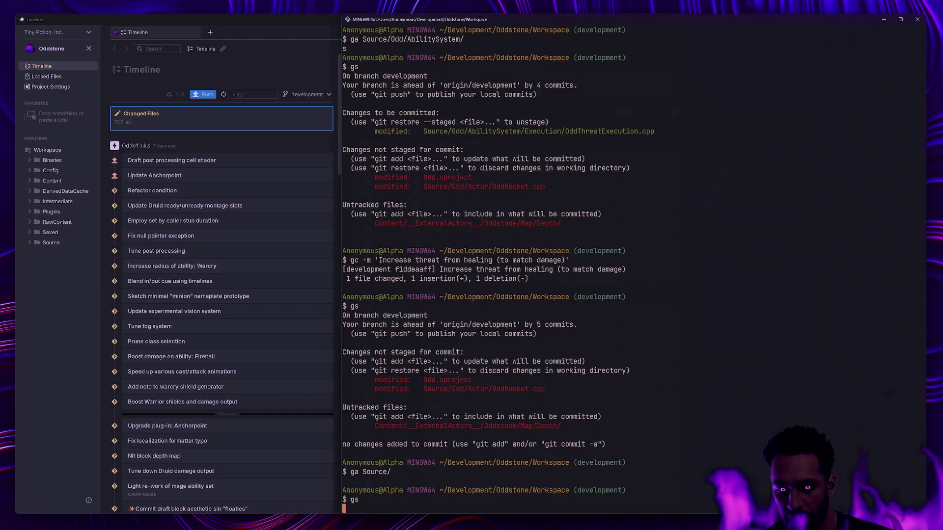
Step: View the staged OddRocket.cpp diff with gdc, highlight the changed attitude-check lines, and recheck status
text(gdc)
key(Return)
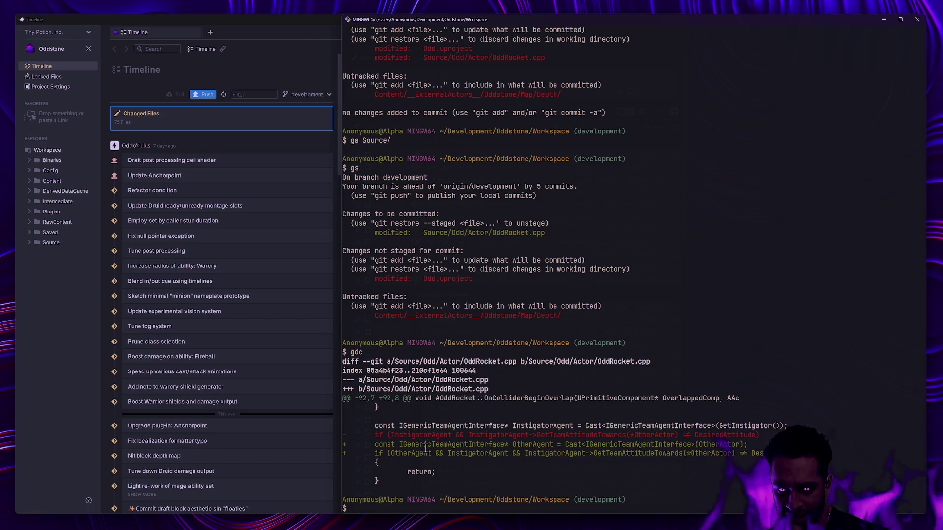
drag(376, 435, 630, 446)
click(668, 451)
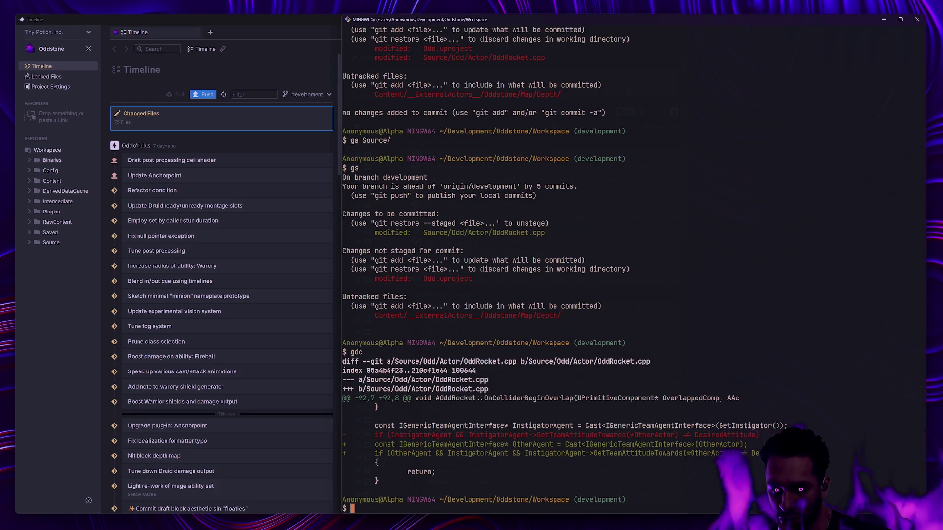
mouse_move(731, 452)
mouse_down()
mouse_move(448, 435)
mouse_move(375, 444)
mouse_up()
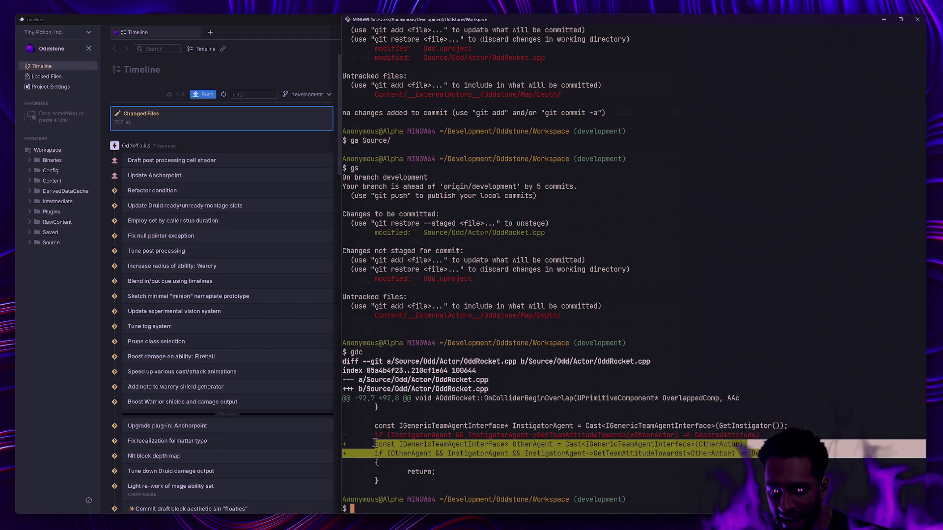
text(gs)
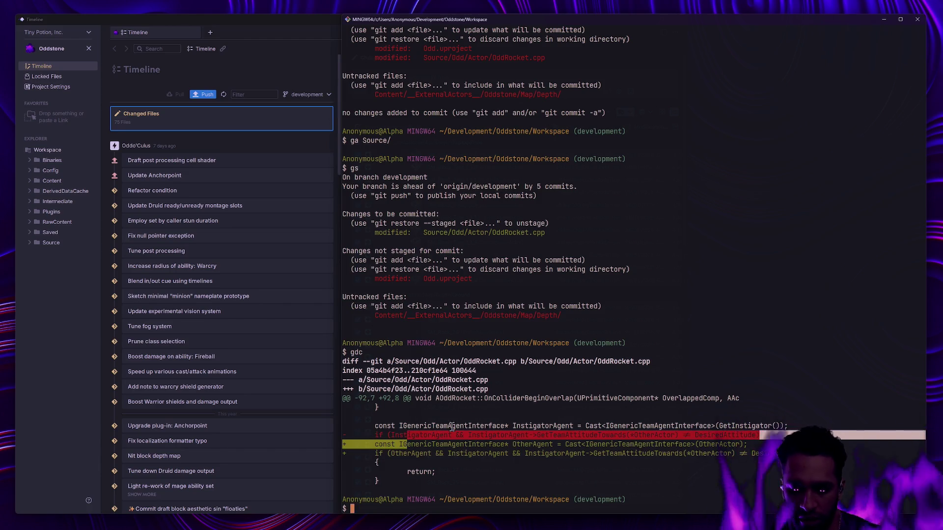
key(Return)
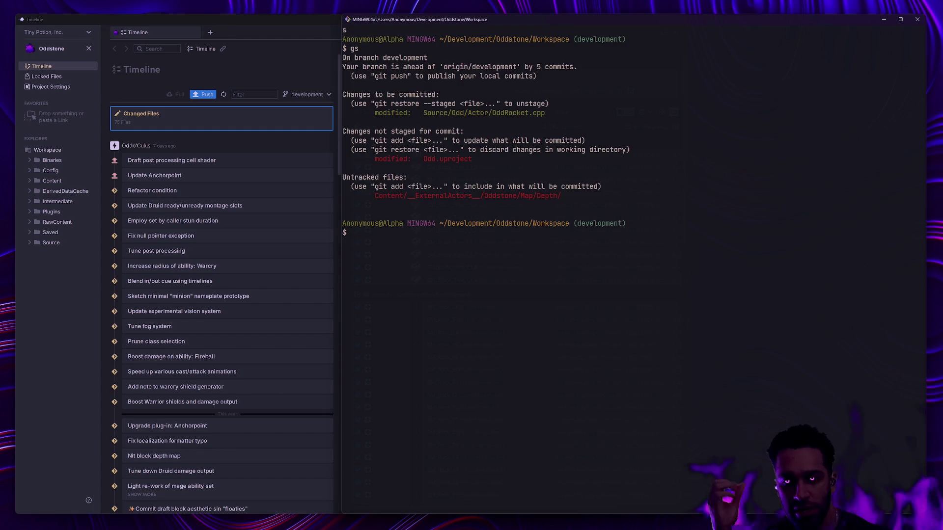
Step: Unstage all staged changes with git reset ., then review the status and recent commit log
text(gc 0n ;)
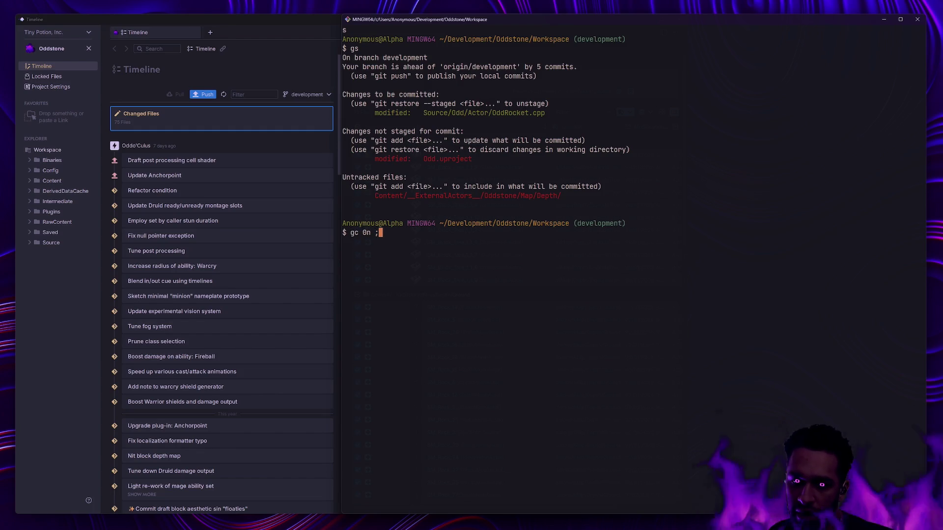
key(BackSpace)
key(BackSpace)
key(BackSpace)
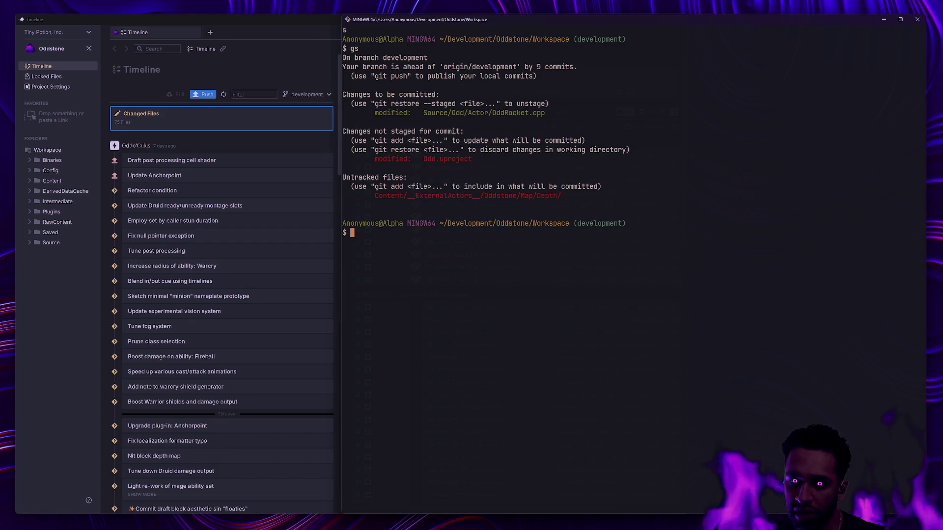
text(git reset .)
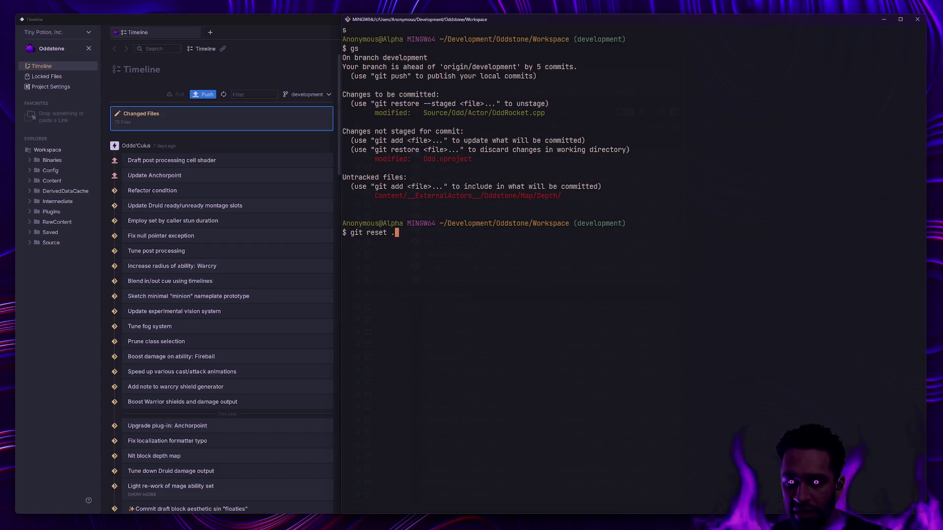
key(Return)
text(gs)
key(Return)
text(gl)
key(Return)
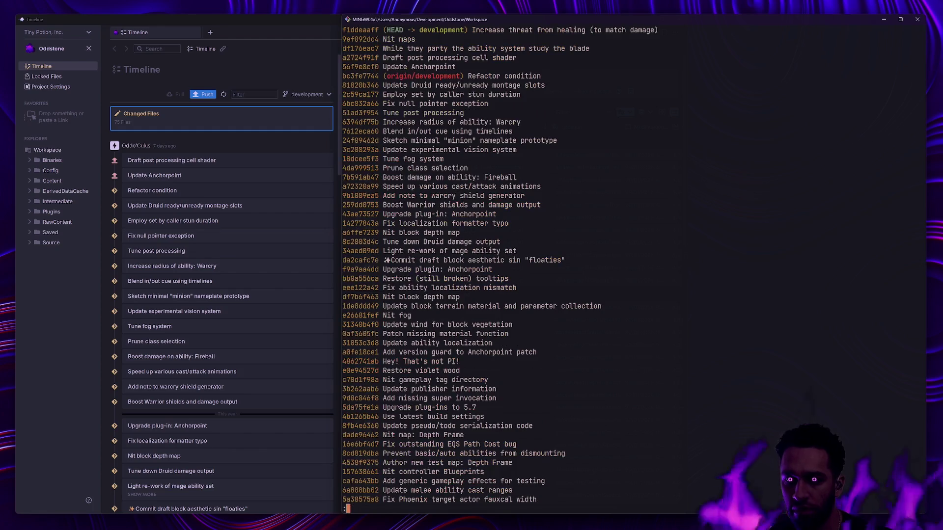
key(q)
key(ctrl+l)
Step: Soft-reset the 'Increase threat from healing' commit with head~1 and unstage its changes
text(gs)
key(Return)
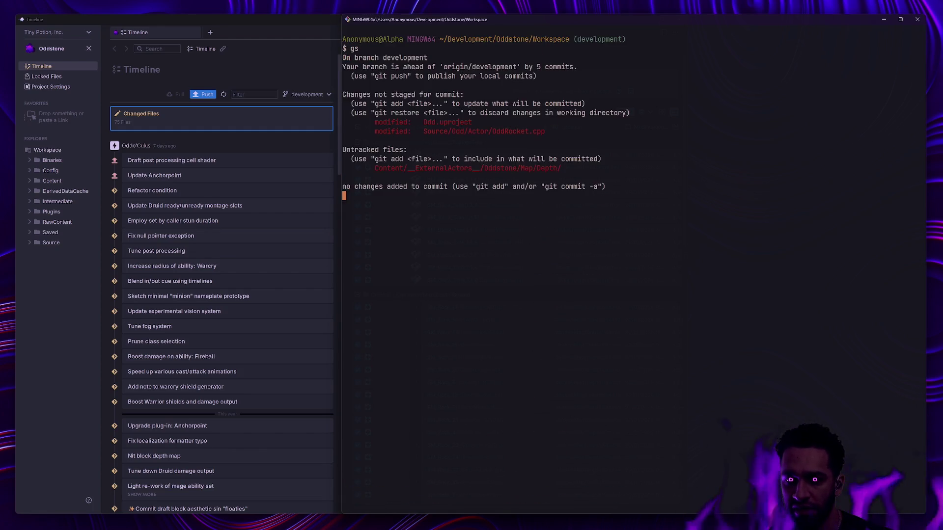
text(git reset --soft head~1)
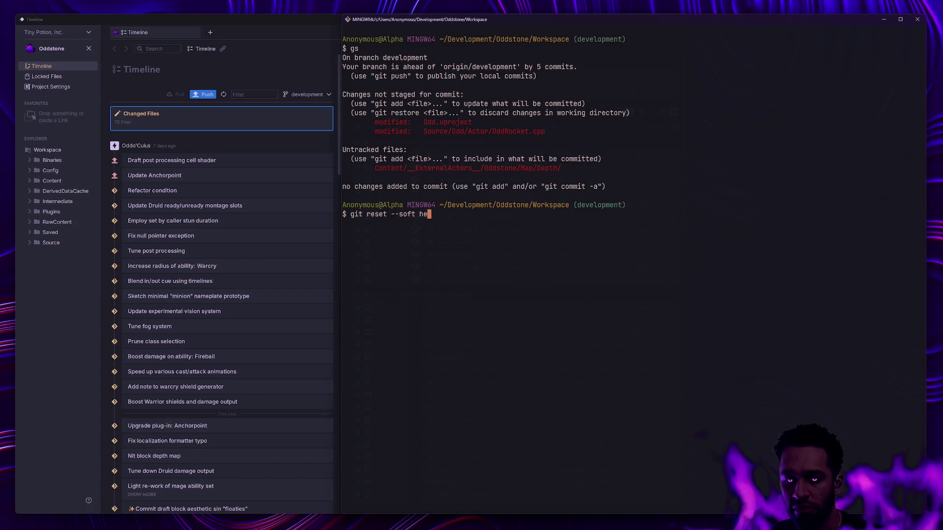
key(Return)
text(gs)
key(Return)
text(git reset .)
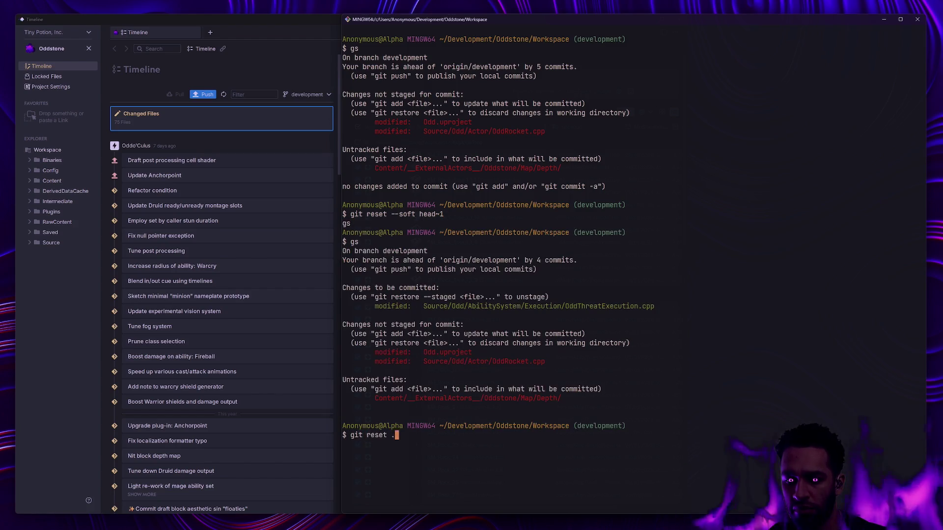
key(Return)
Step: Stage the Content/ Depth map files and amend the 'Nit maps' commit, keeping its message
text(gs)
key(Return)
text(ga Content/)
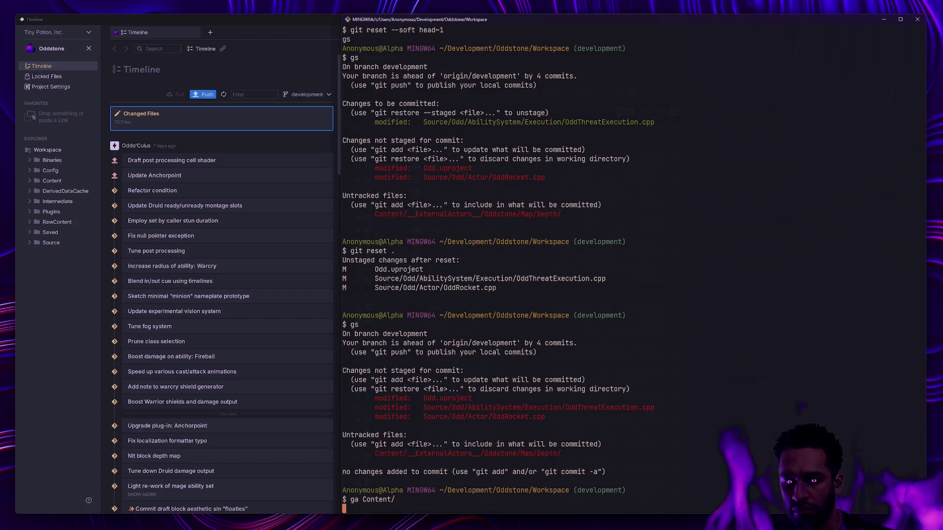
key(Return)
text(git commit)
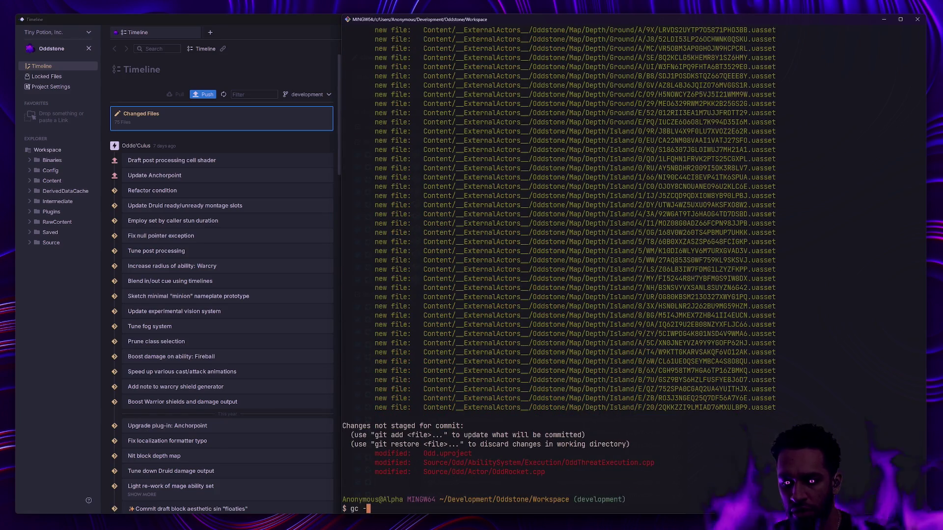
key(Return)
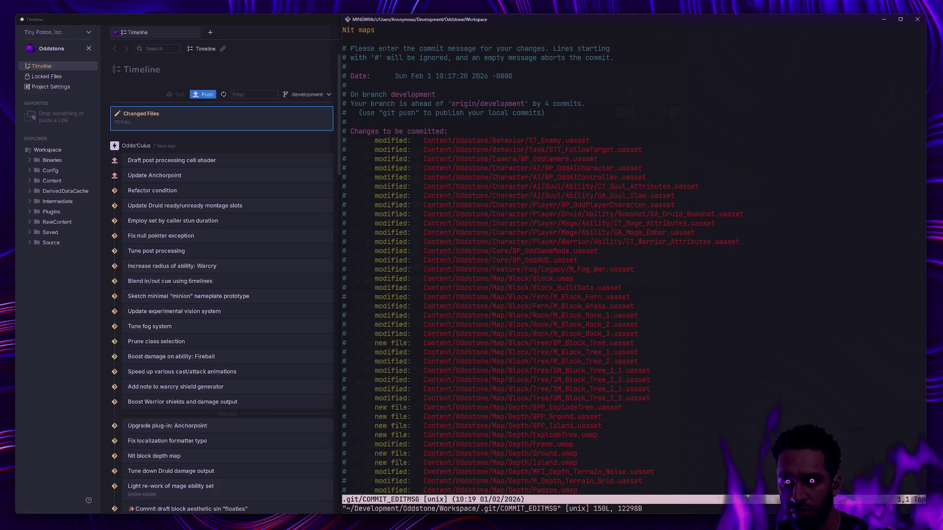
text(:c)
key(Return)
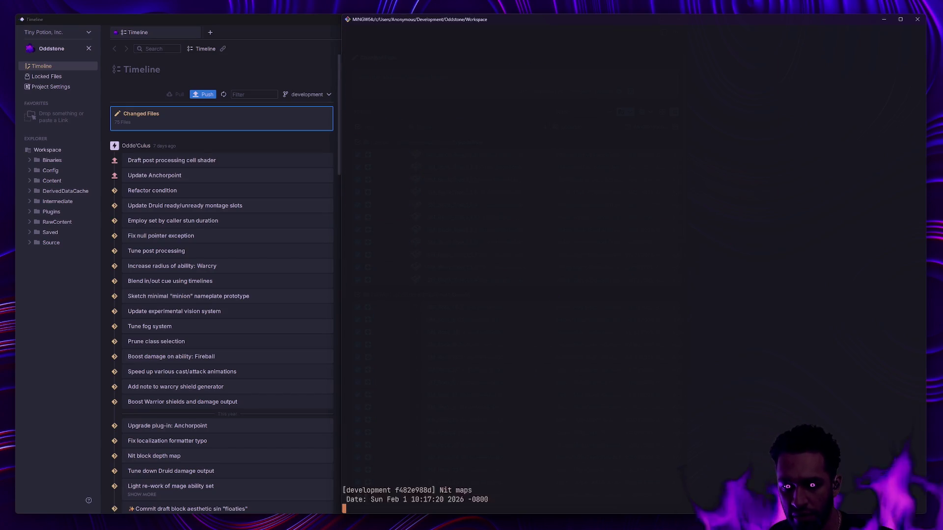
text(gs)
key(Return)
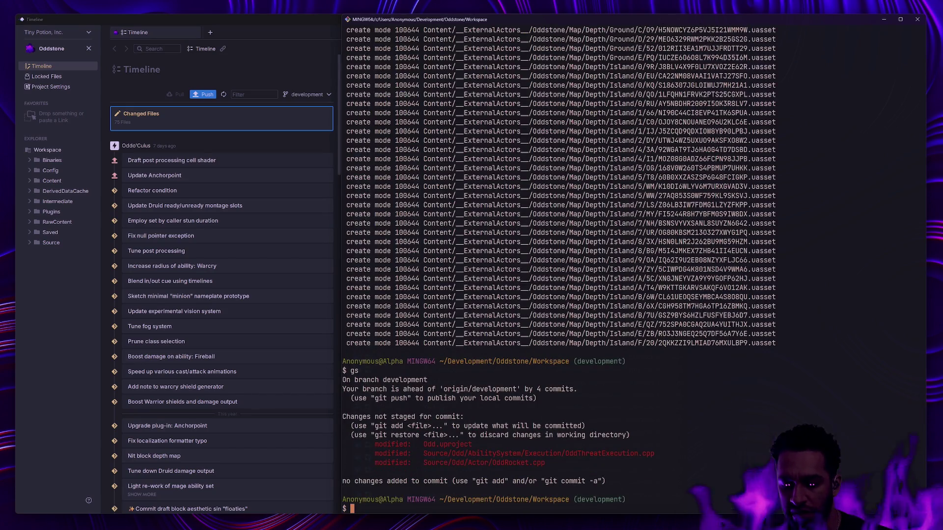
text(gaSource/O)
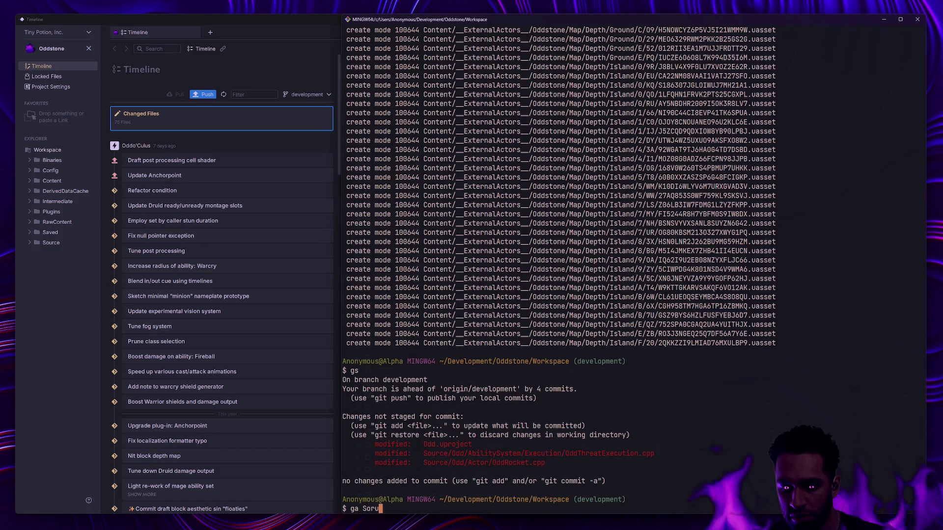
text(dd/AbilitySystem/)
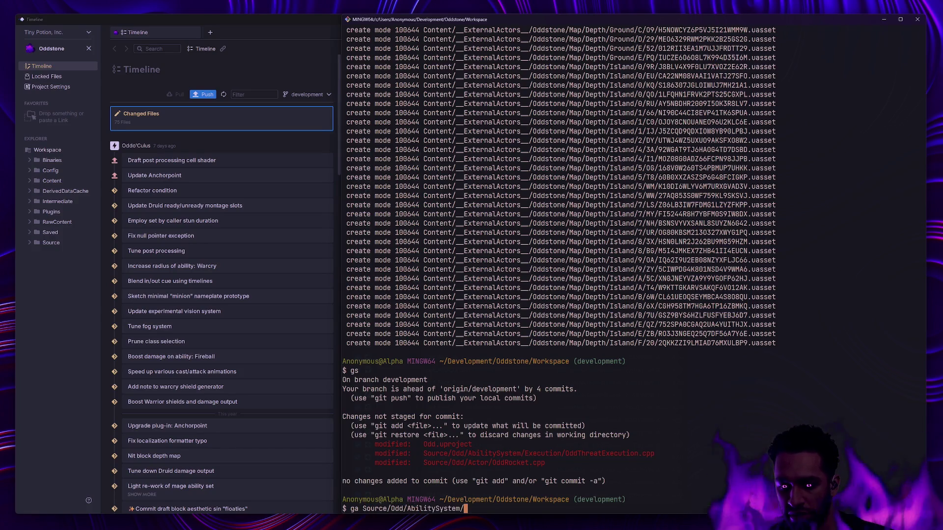
Step: Stage Source/Odd/AbilitySystem/ and recommit the threat-from-healing change using the earlier commit command
key(Return)
text(gs)
key(Return)
text(gc --amend)
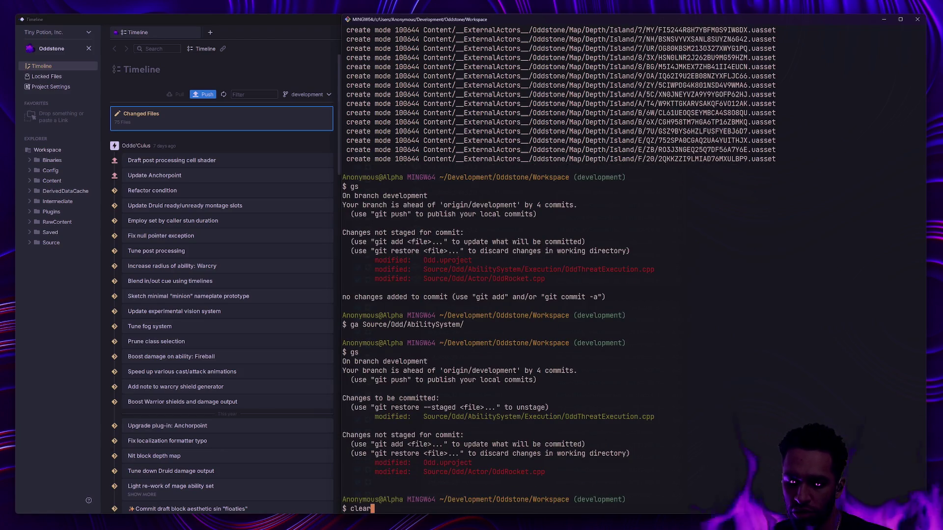
key(Up)
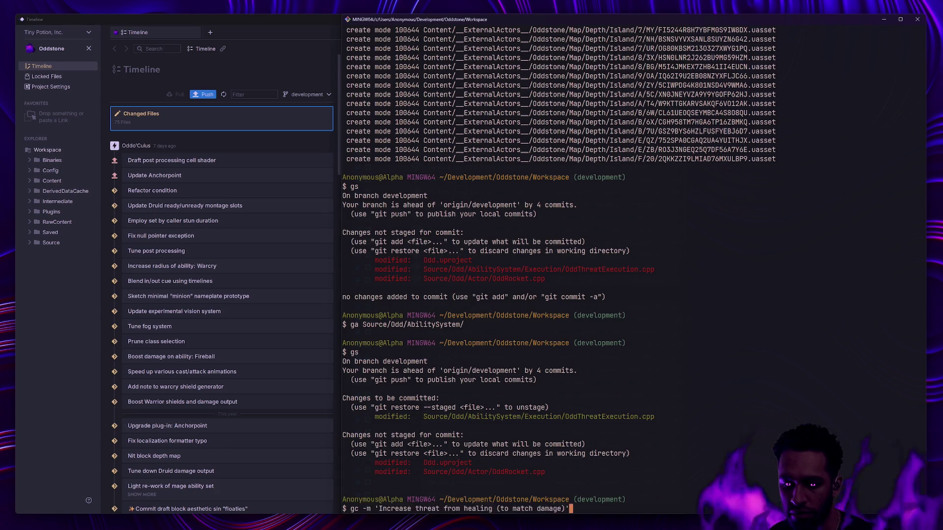
key(Return)
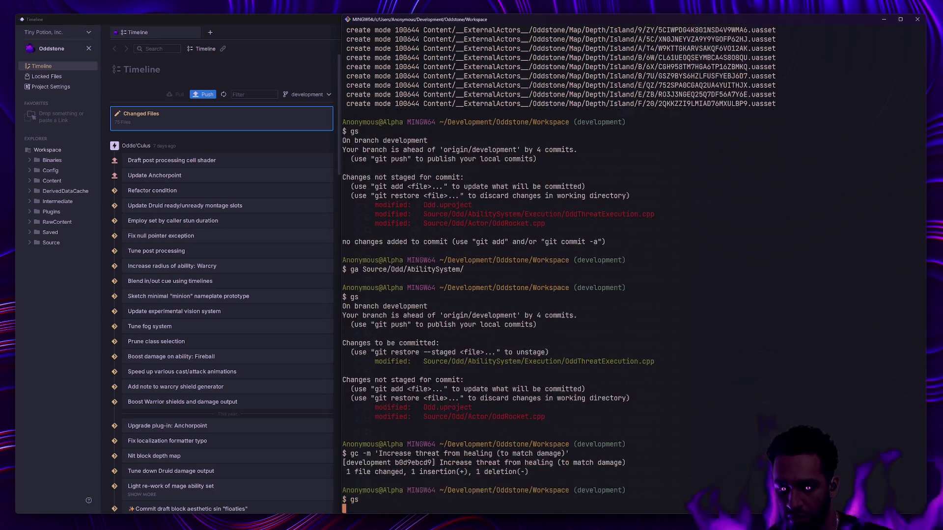
text(gs)
key(Return)
Step: Stage the remaining Source/ changes and commit them as 'Fix static collision regression'
text(ga Source/)
key(Return)
text(gs)
key(Return)
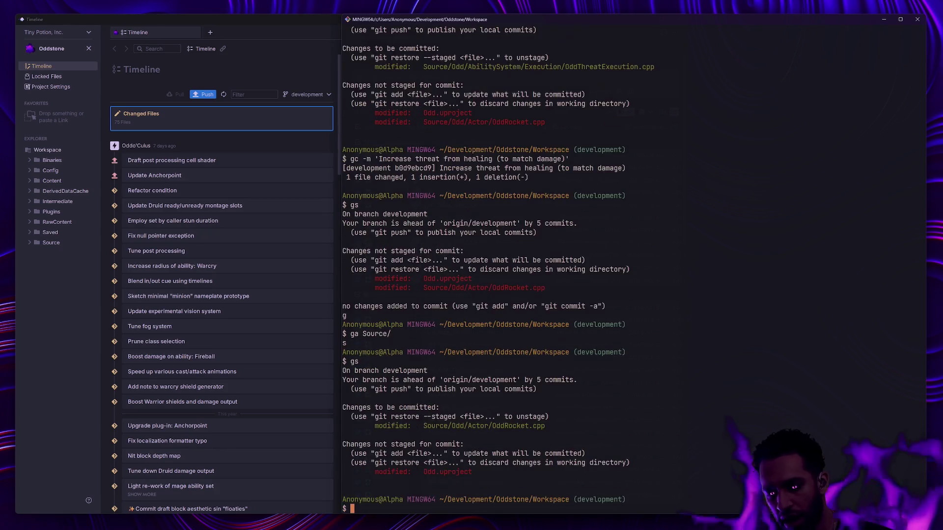
text(gc -m ')
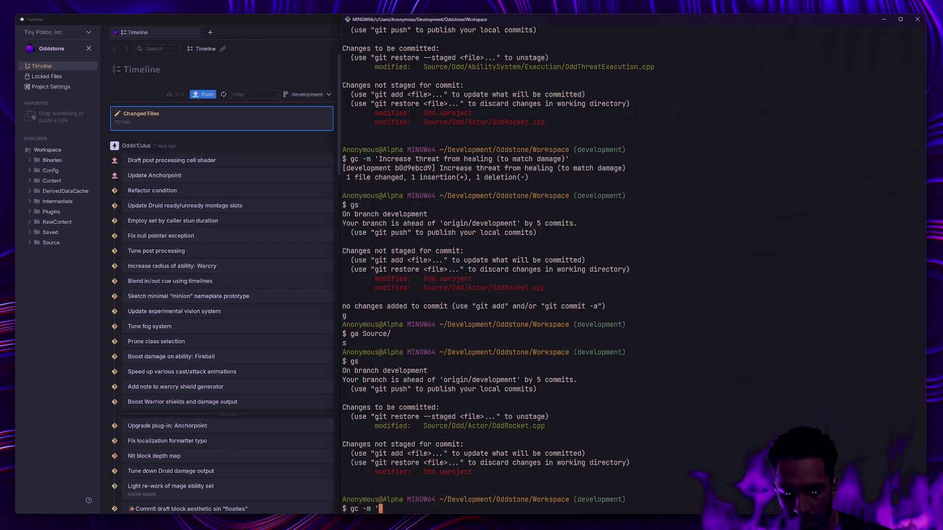
text(Fix static p)
key(BackSpace)
text(collisi)
key(BackSpace)
key(BackSpace)
key(BackSpace)
text(static collisions')
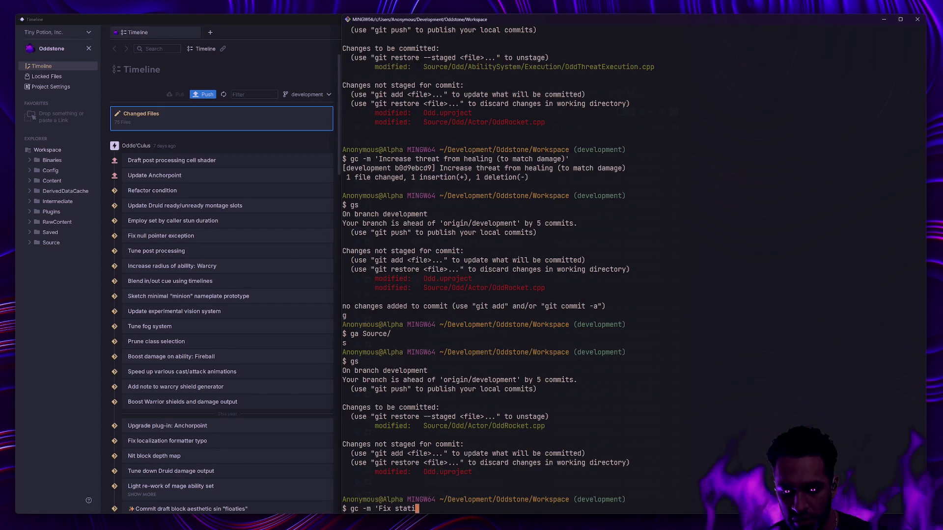
key(BackSpace)
key(BackSpace)
text(regression')
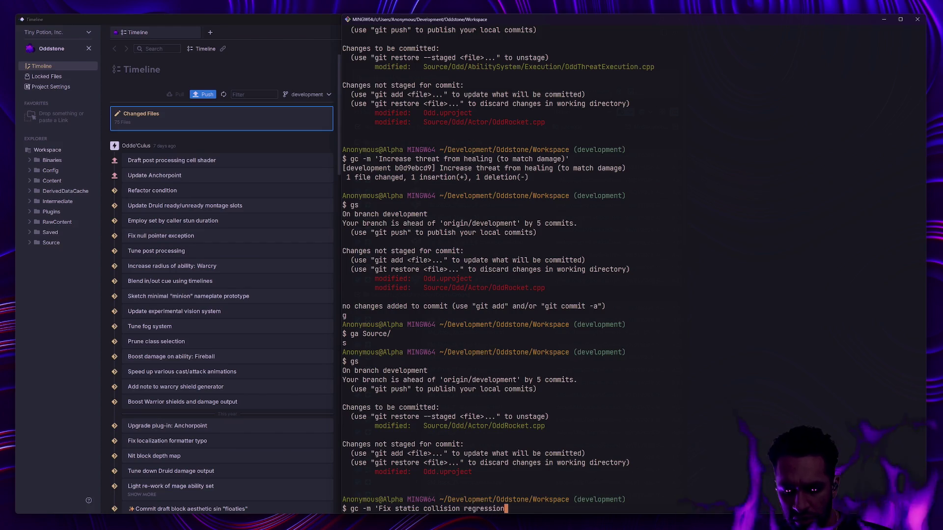
key(Return)
Step: Check status and review the diff of the remaining uncommitted Odd.uproject
text(gs)
key(Return)
text(gd)
key(Return)
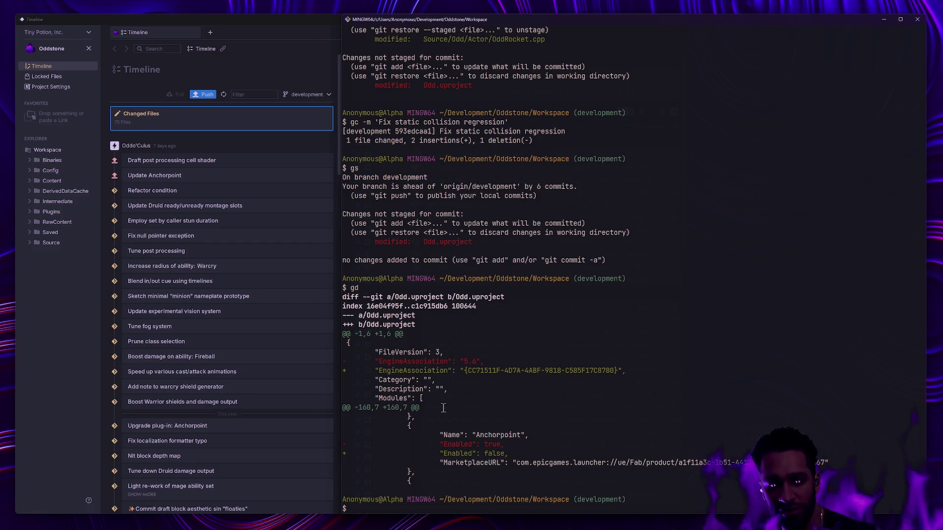
Step: Close and reopen the Oddstone project in Anchorpoint to refresh its Timeline
click(78, 325)
click(88, 48)
click(143, 206)
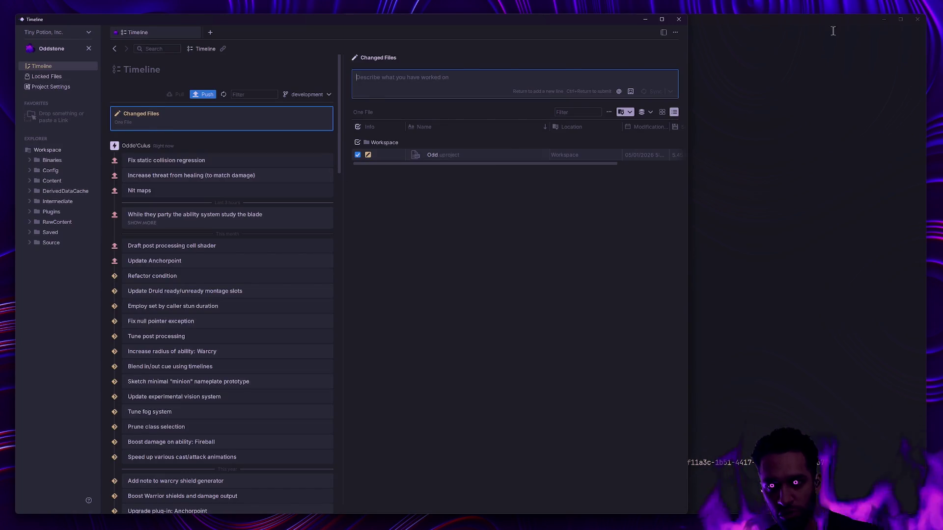
Step: Check status in Git Bash and push the development branch to origin with gp
click(834, 30)
text(gs)
key(Return)
text(gp)
key(Return)
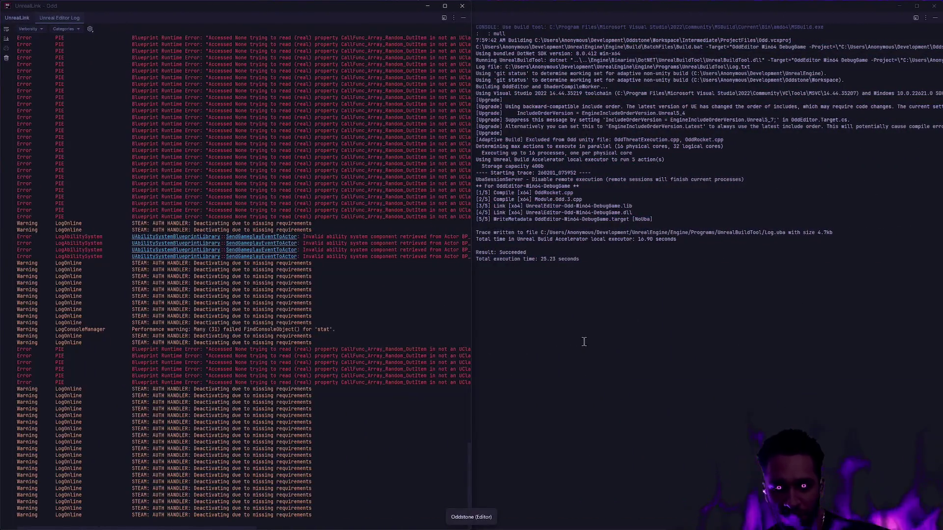
Step: Clear the Unreal Editor Log and bring up the Content Drawer
right_click(351, 405)
click(388, 411)
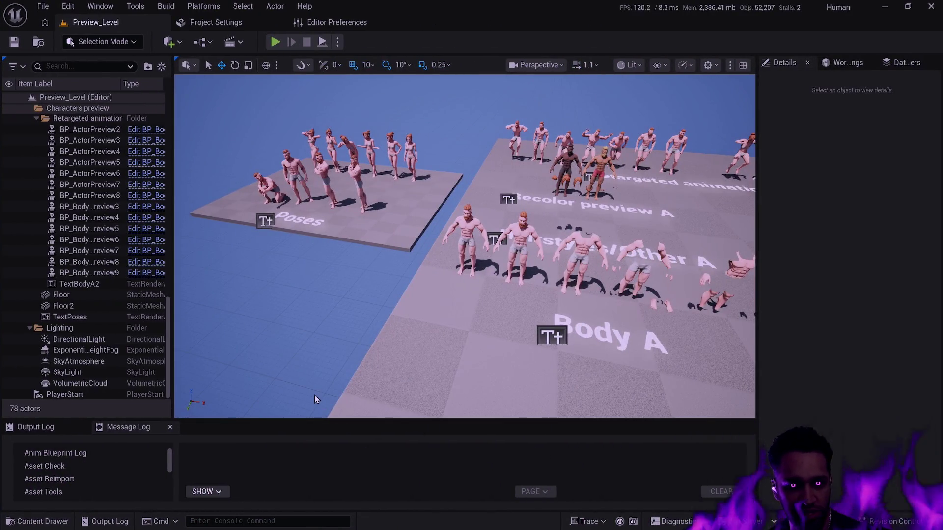
key(ctrl+space)
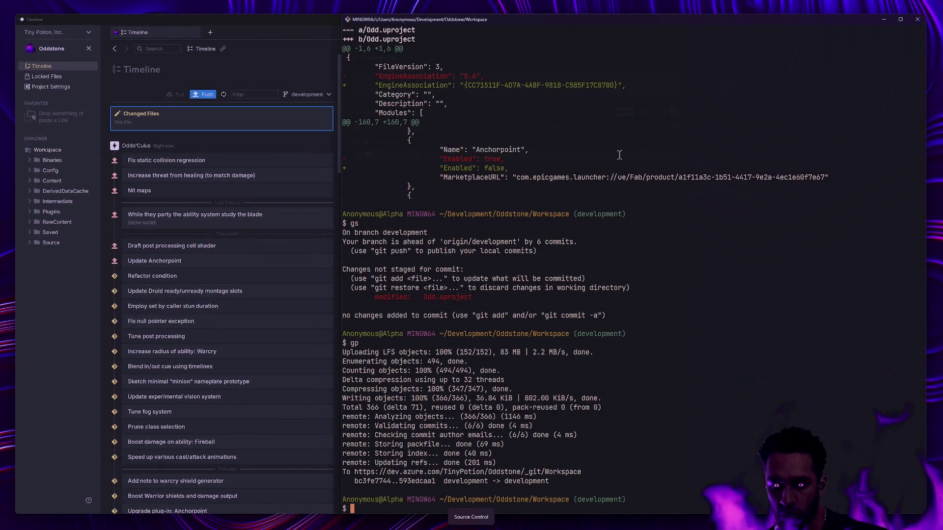
Step: Close and reopen the Oddstone project in Anchorpoint to refresh the Timeline
click(90, 53)
click(89, 49)
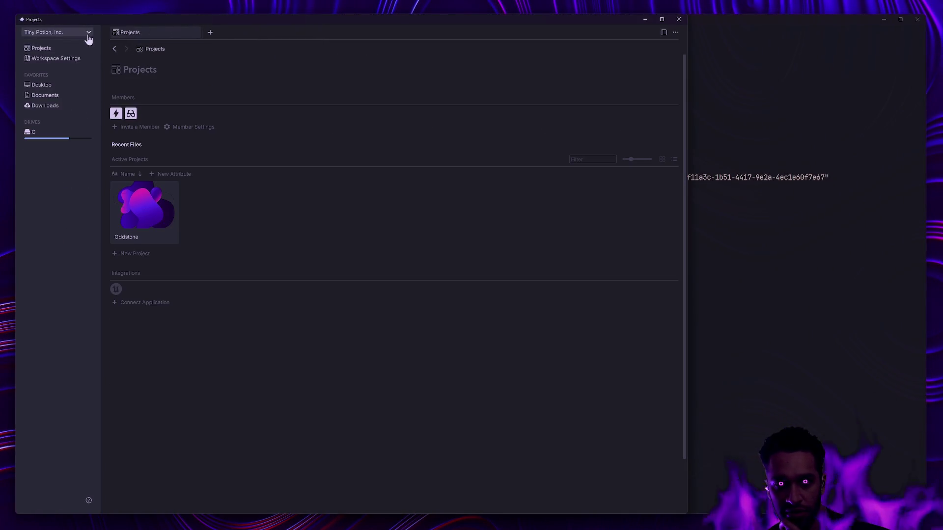
click(144, 202)
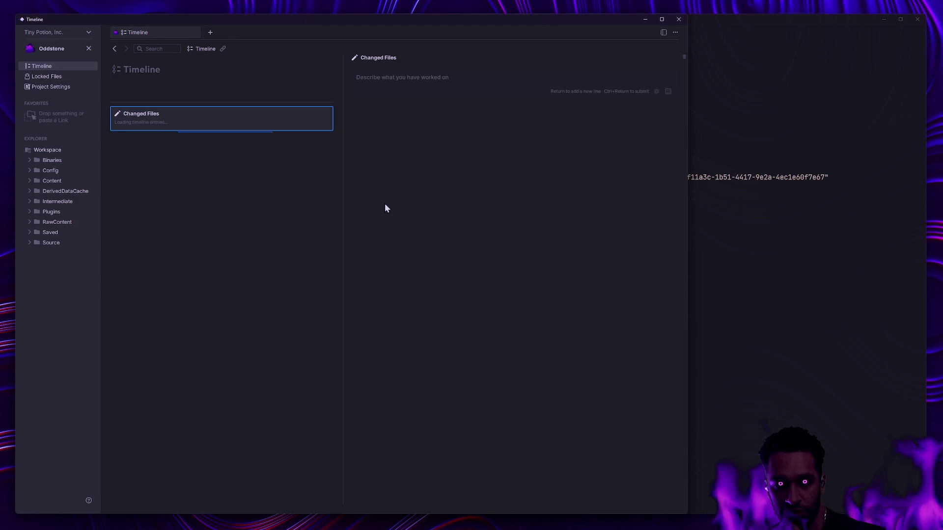
Step: Run gs and gl in Git Bash to confirm sync with origin/development and list history
key(alt+Tab)
text(gs)
key(Return)
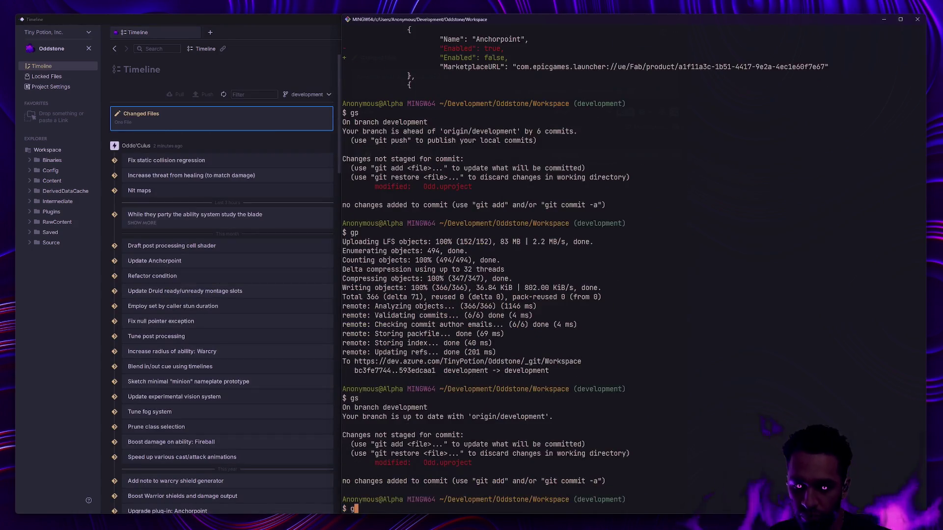
text(gl)
key(Return)
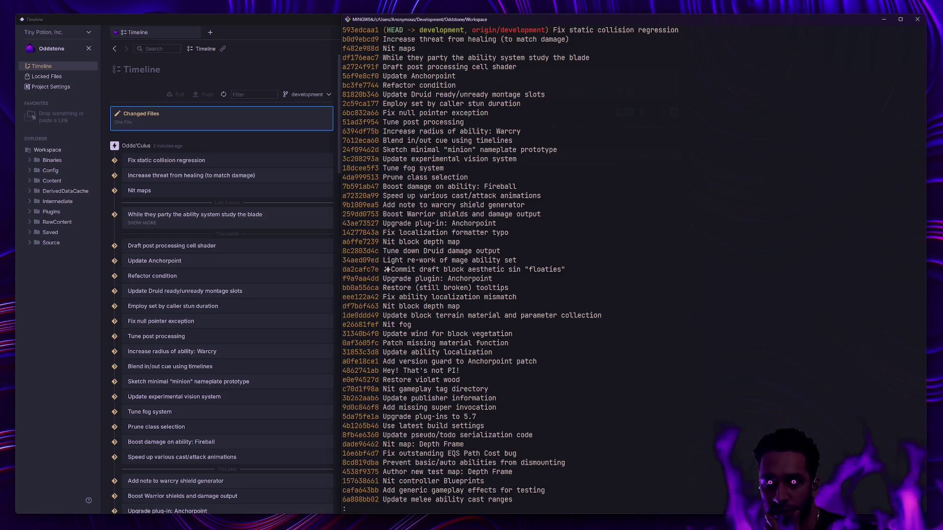
click(312, 66)
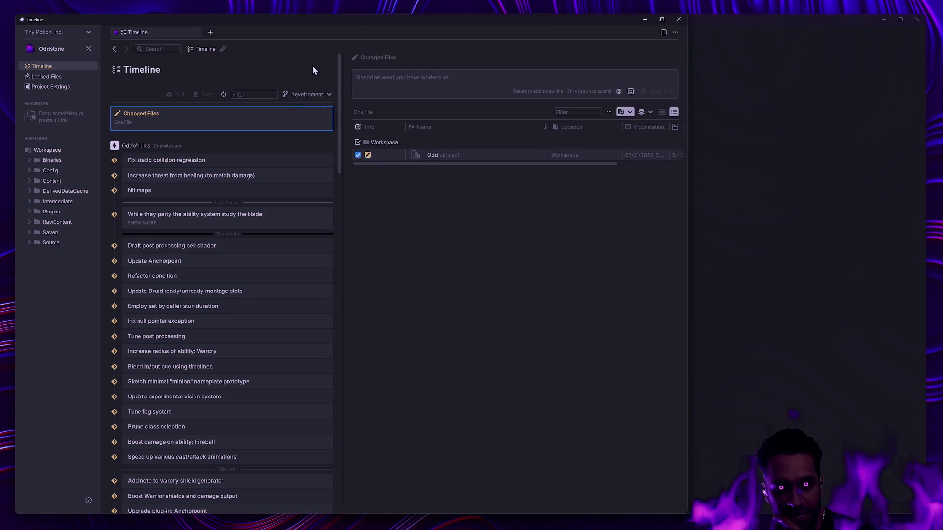
Step: Open the 'While they party the ability system study the blade' commit to read its notes and assets
click(251, 221)
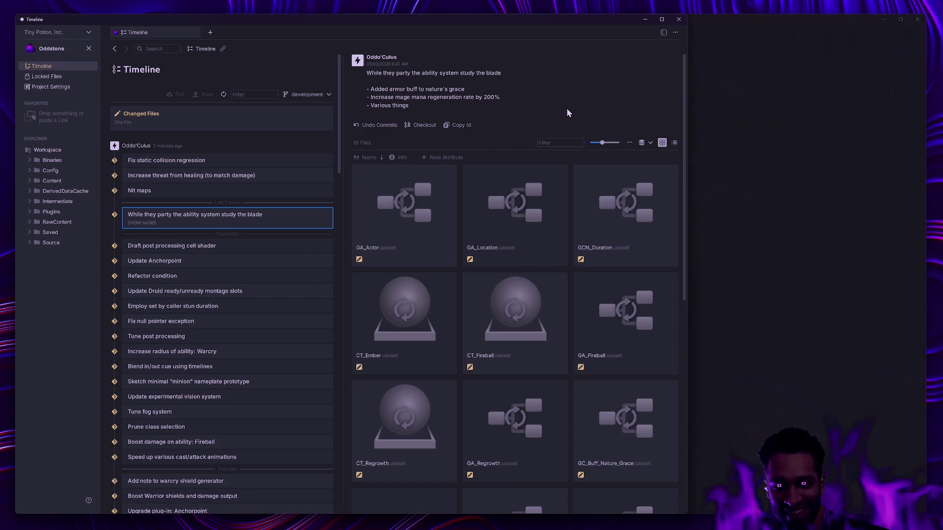
scroll(292, 266, down, 3)
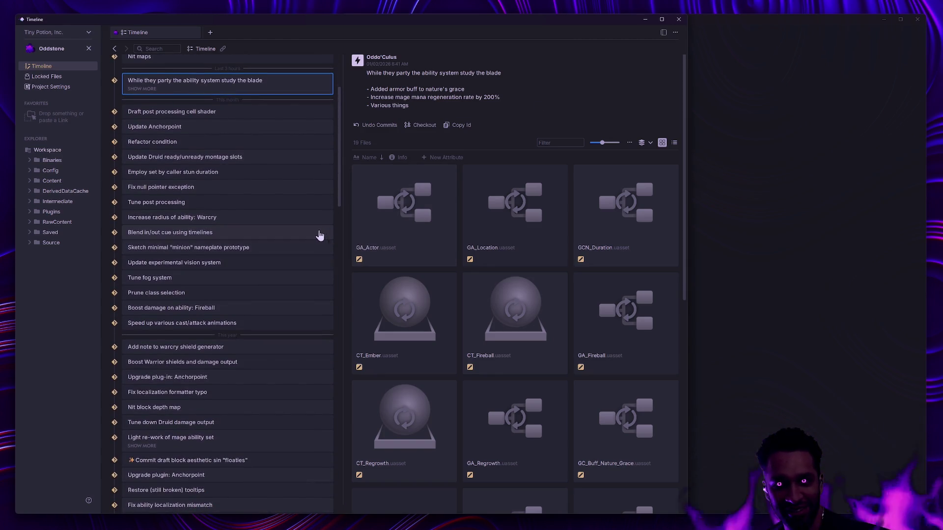
drag(367, 74, 418, 81)
click(458, 107)
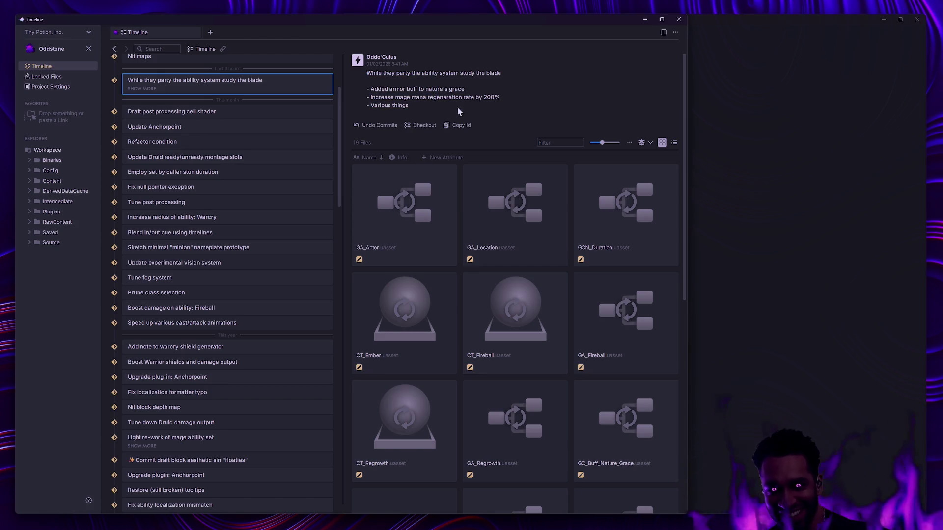
Step: Scroll down the Anchorpoint Timeline through the older commit history
scroll(265, 366, down, 1)
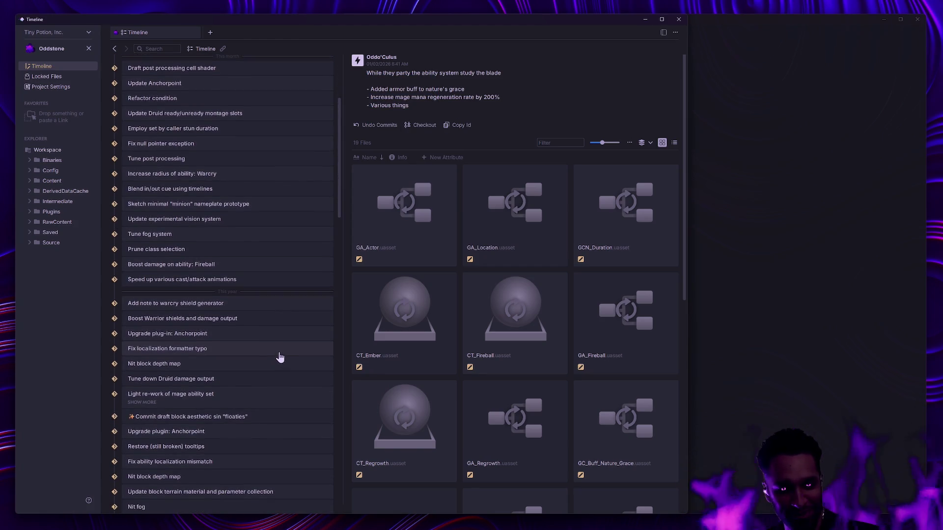
scroll(263, 356, down, 1)
scroll(265, 354, down, 8)
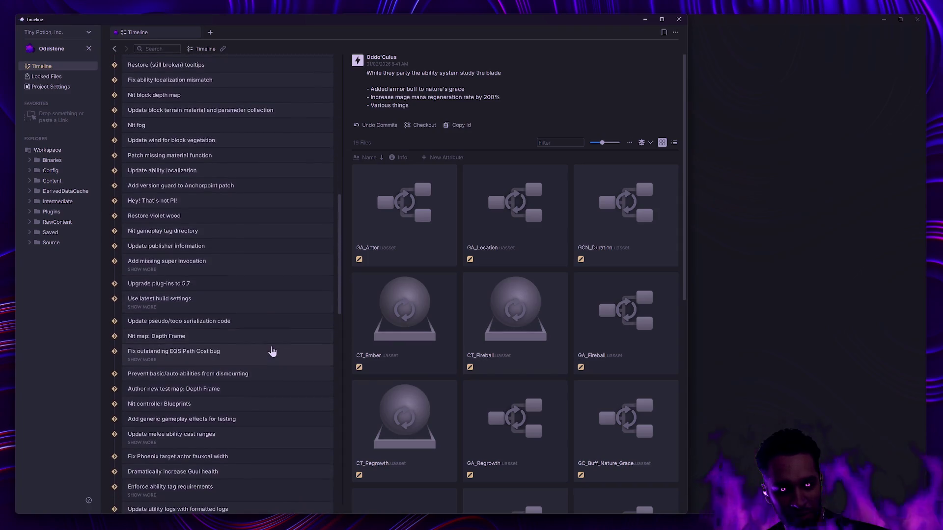
scroll(274, 350, down, 5)
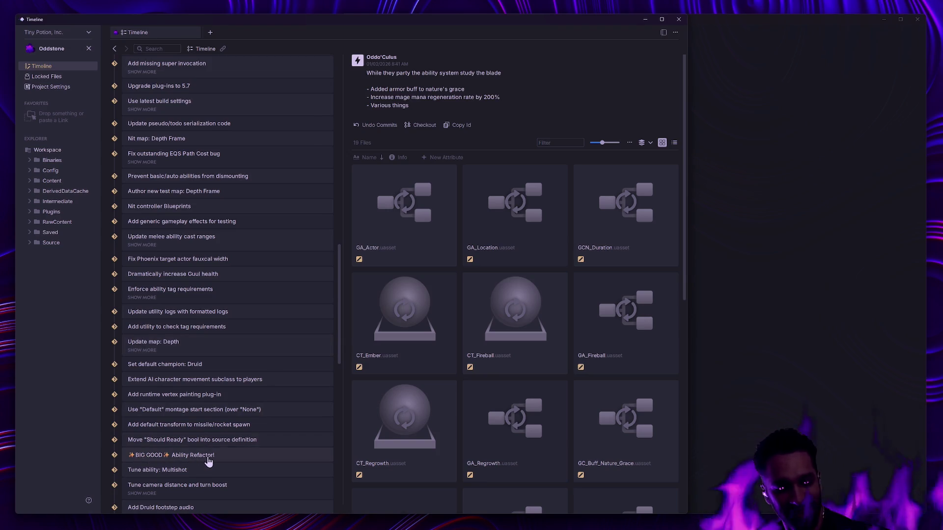
scroll(242, 452, down, 1)
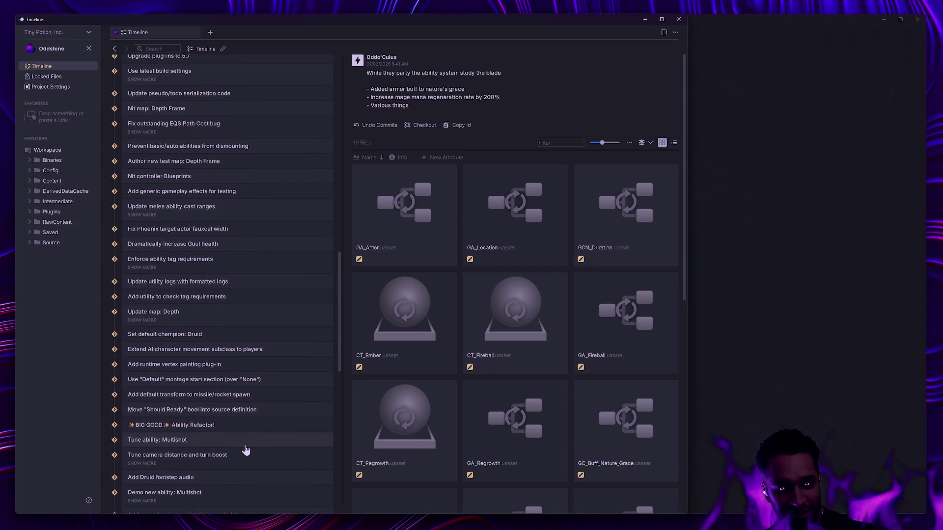
scroll(264, 445, down, 3)
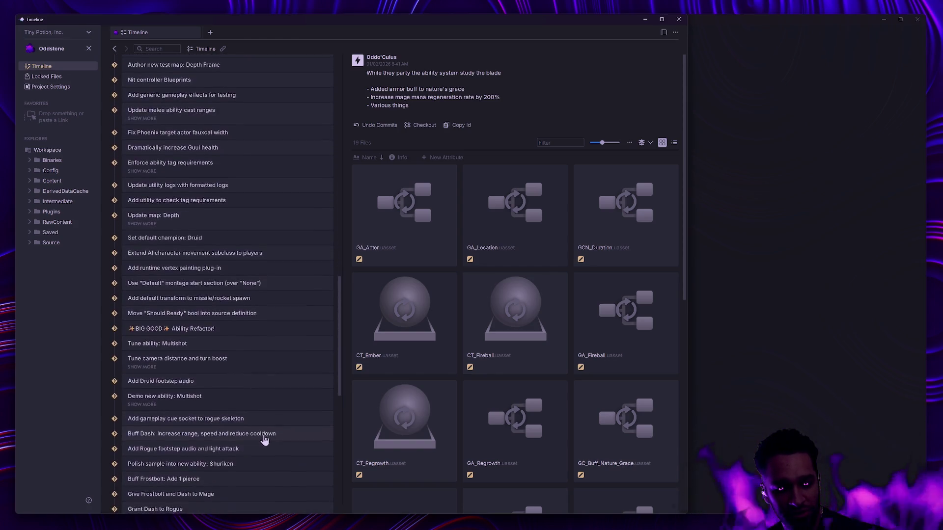
scroll(264, 440, down, 3)
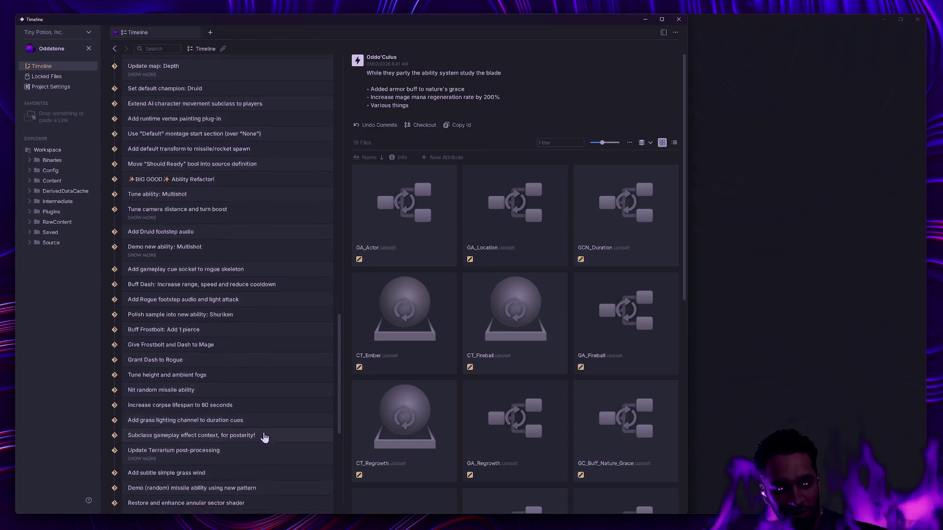
scroll(265, 437, down, 1)
scroll(265, 438, down, 1)
click(813, 394)
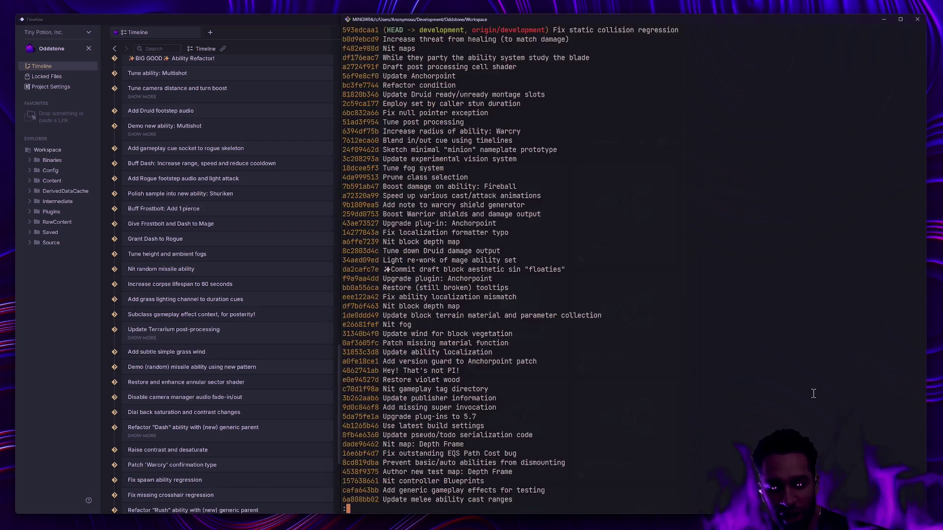
Step: Quit the log pager and run gs to recheck the repository status
text(qgs)
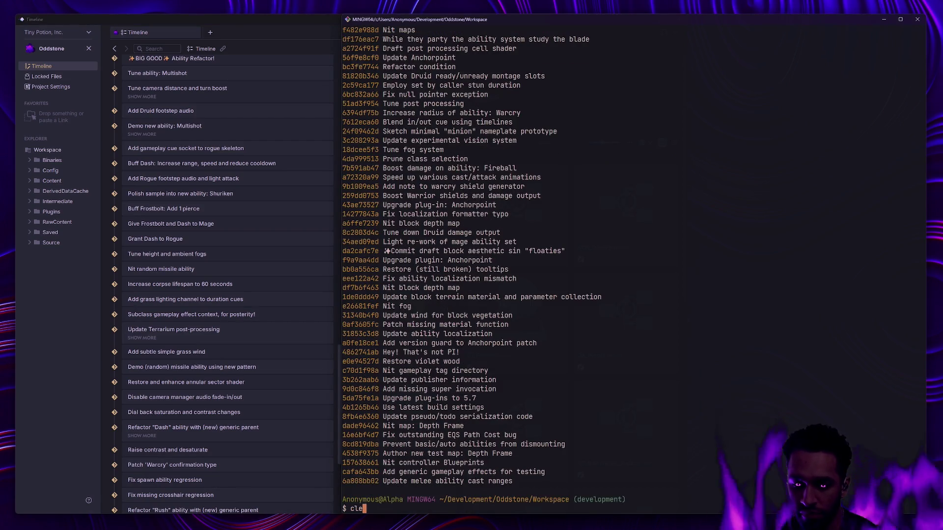
key(Return)
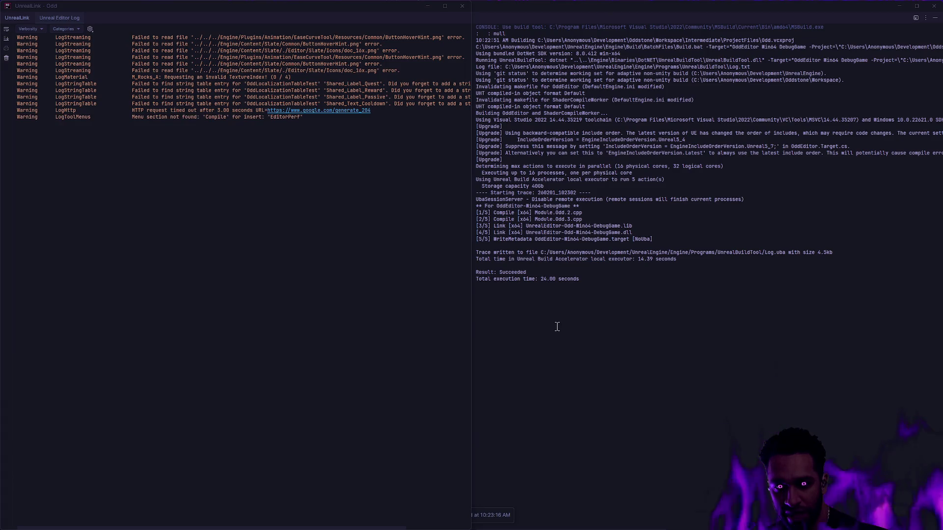
Step: Return to the Unreal level editor and orbit the view over the island
click(528, 386)
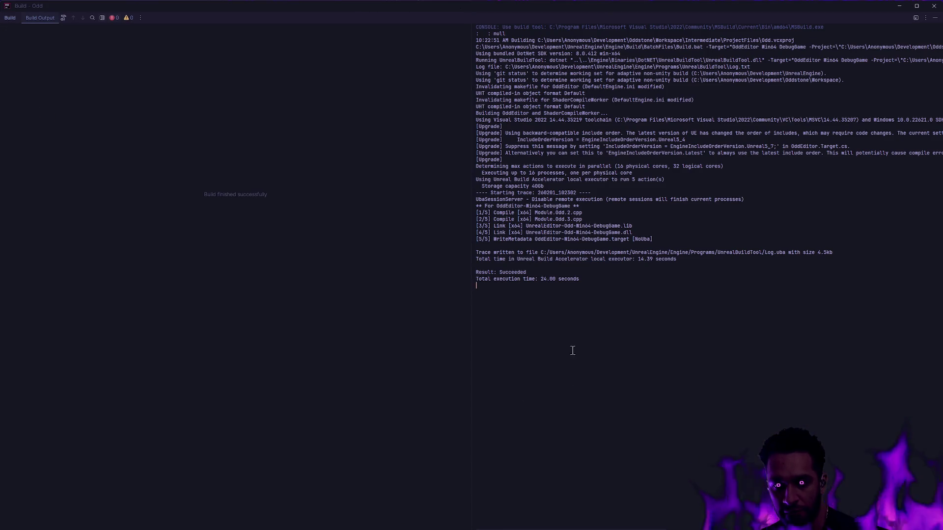
key(super+Tab)
key(Escape)
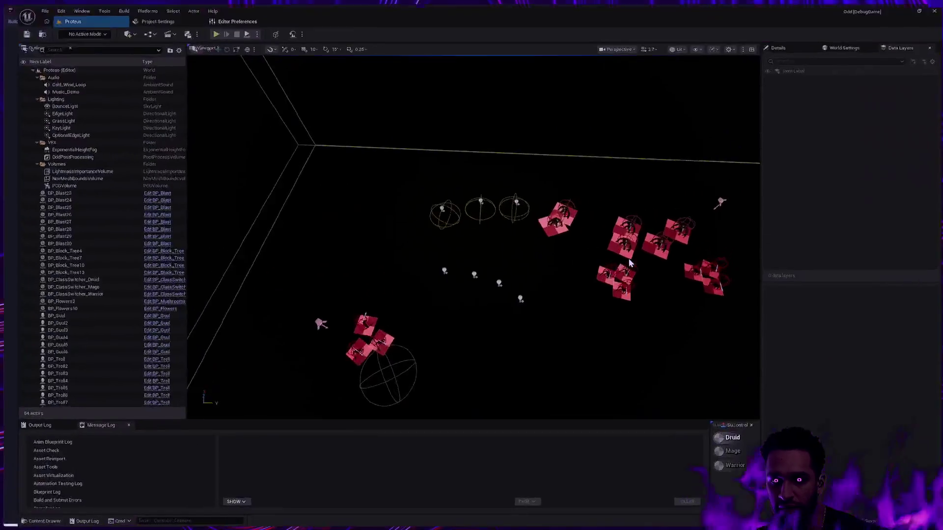
key(alt+Tab)
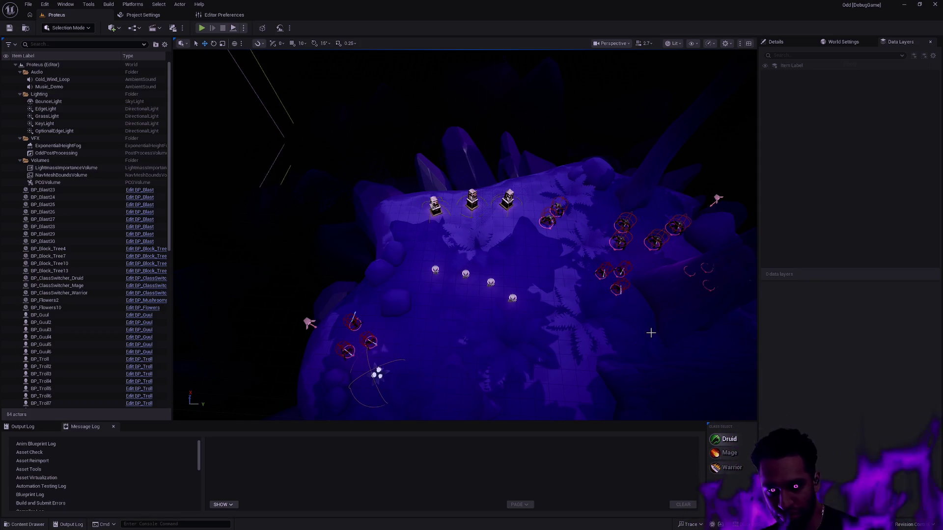
mouse_move(554, 331)
mouse_down()
mouse_move(344, 334)
mouse_move(305, 294)
mouse_move(293, 253)
mouse_move(235, 253)
mouse_move(265, 253)
mouse_move(295, 275)
mouse_move(344, 344)
mouse_up()
Step: Browse the Content Drawer to Content/Oddstone/UI/Nameplate, close it, and start play-in-editor
key(ctrl+space)
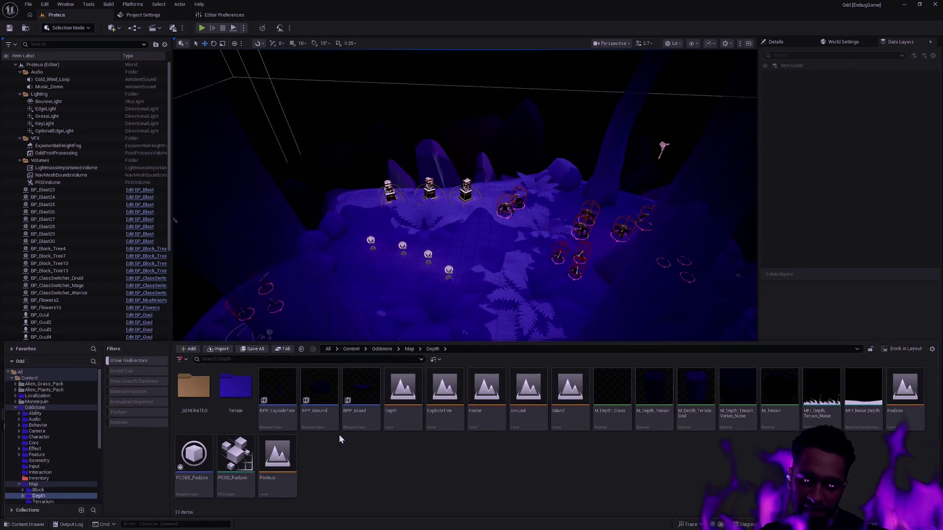
scroll(64, 449, down, 5)
click(49, 448)
double_click(361, 388)
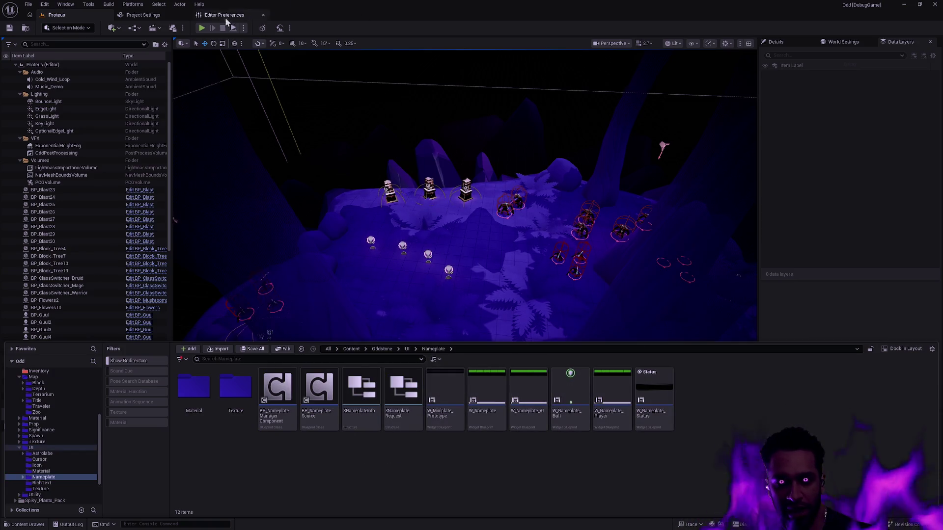
click(399, 115)
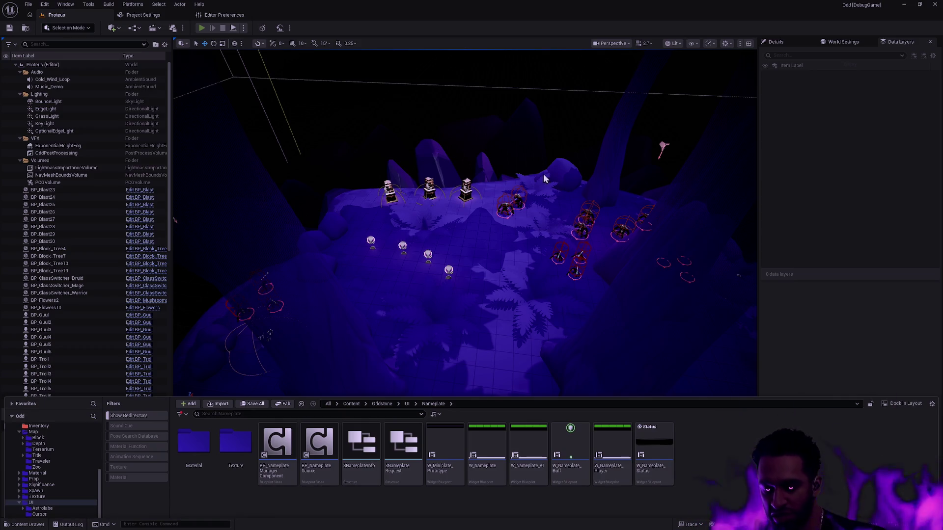
key(alt+p)
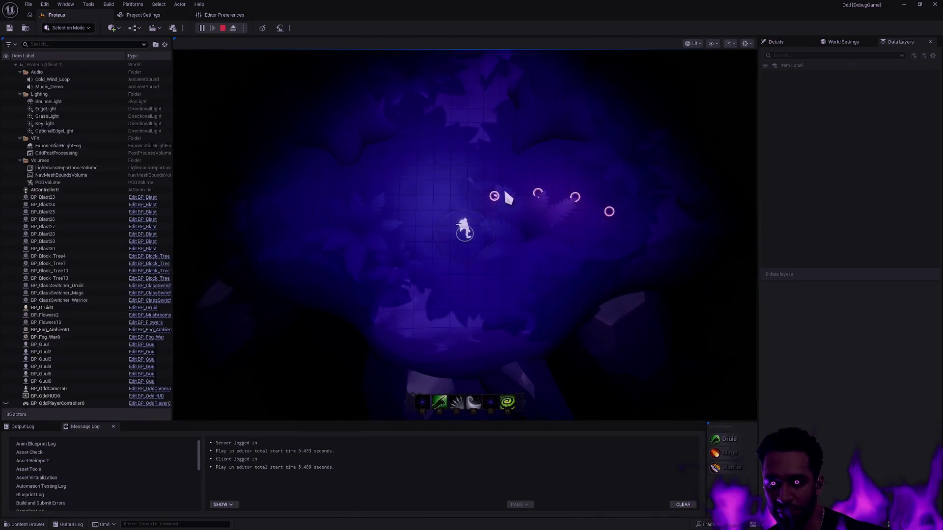
Step: Restart the play session fullscreen, walk the champion across the map, then exit and reopen the Content Drawer
key(Escape)
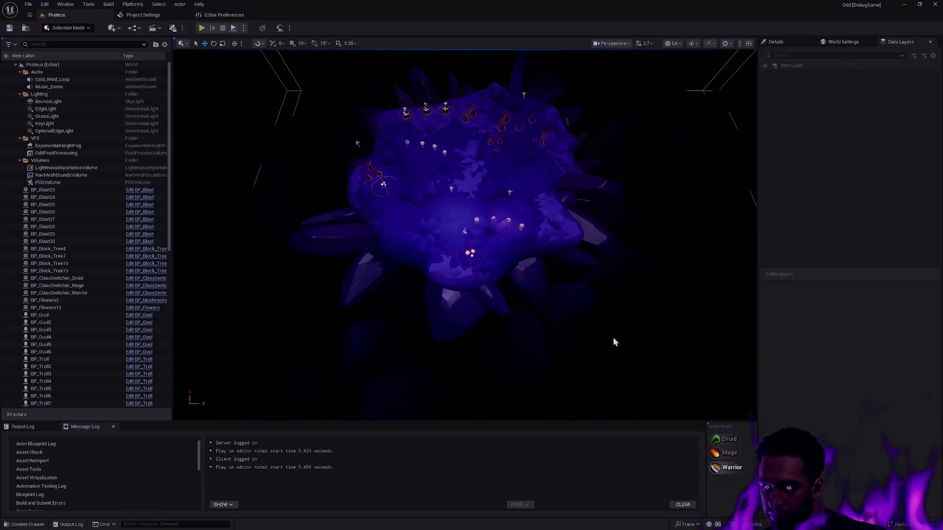
click(201, 28)
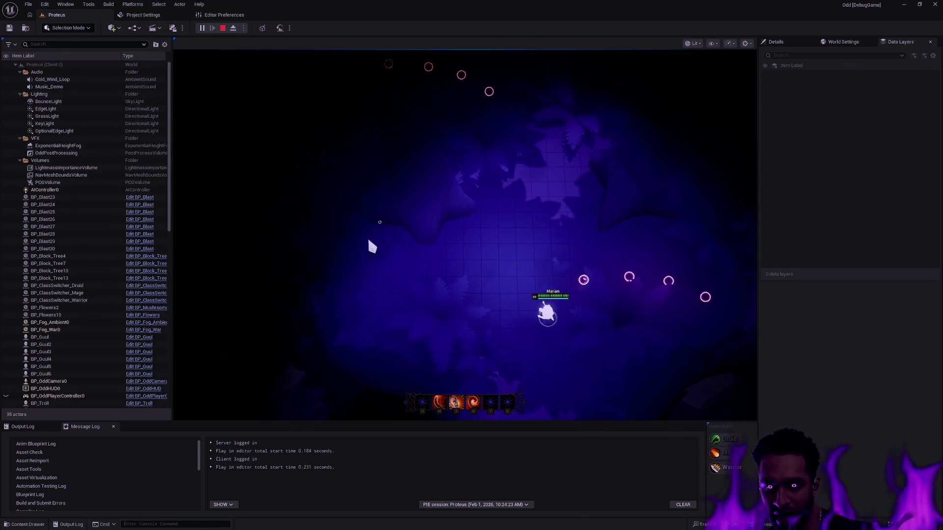
key(F11)
right_click(415, 341)
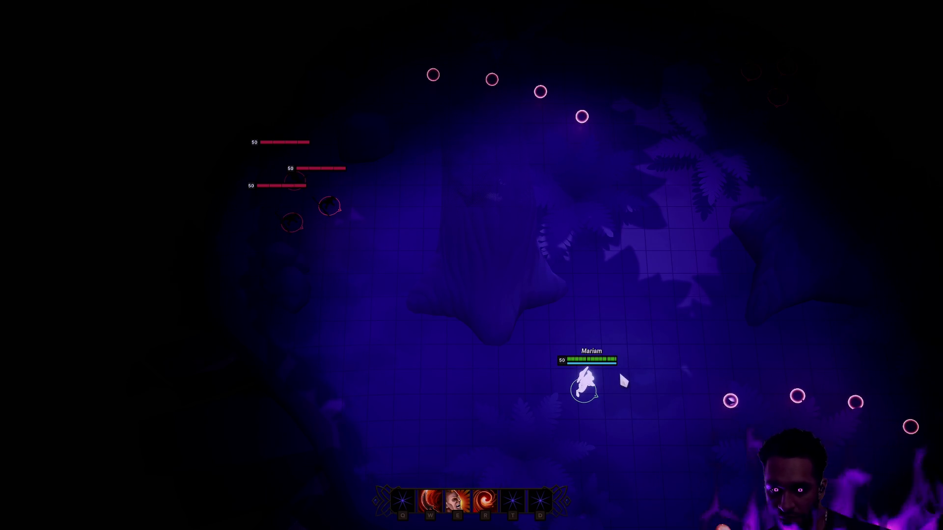
key(Escape)
key(F11)
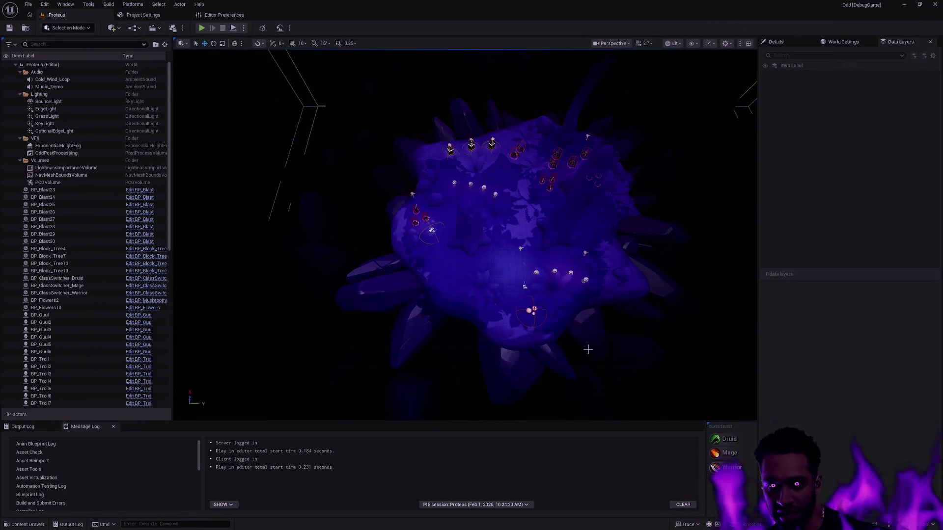
key(ctrl+space)
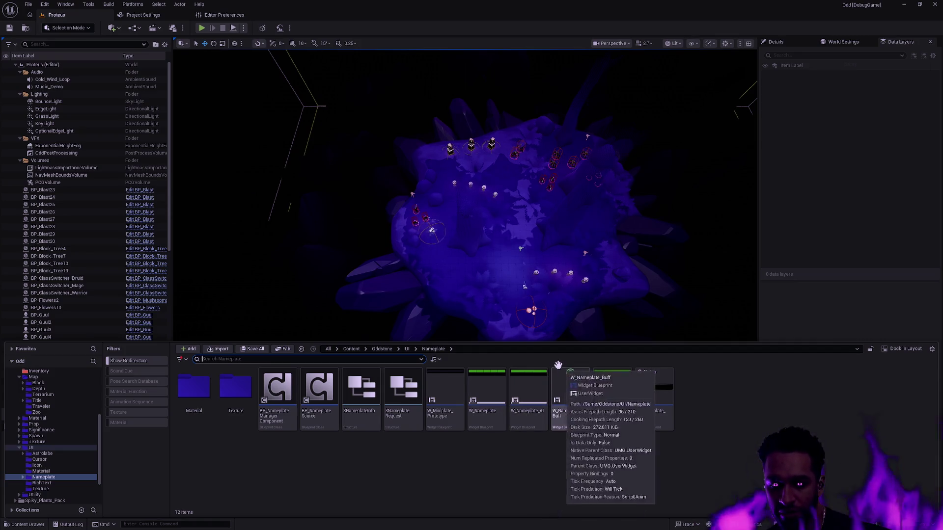
Step: Pick the W_Nameplate asset, start a play session with Alt+P, select the Island, and switch to Rider
click(474, 389)
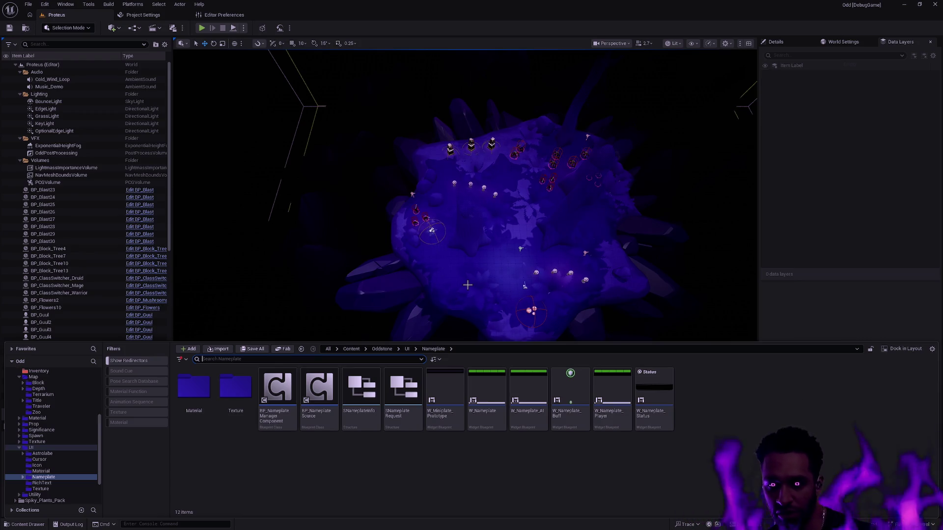
key(alt+p)
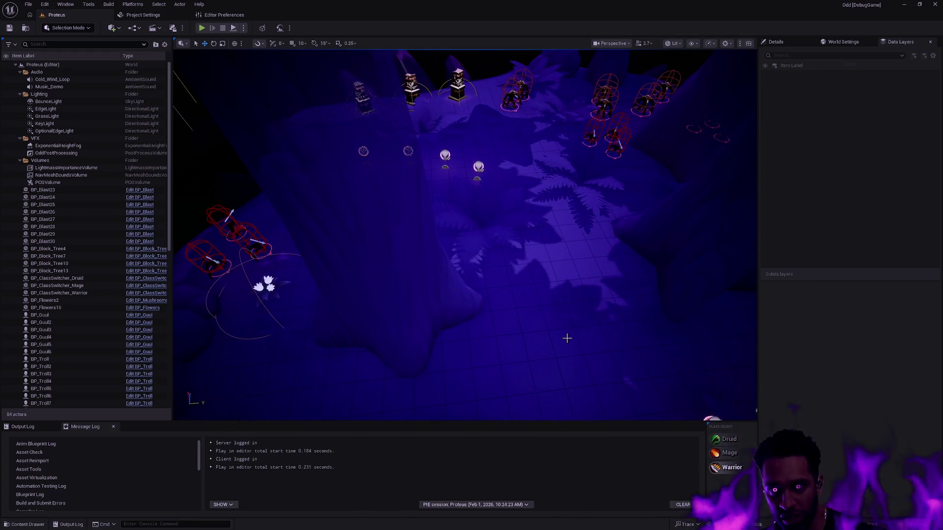
click(567, 338)
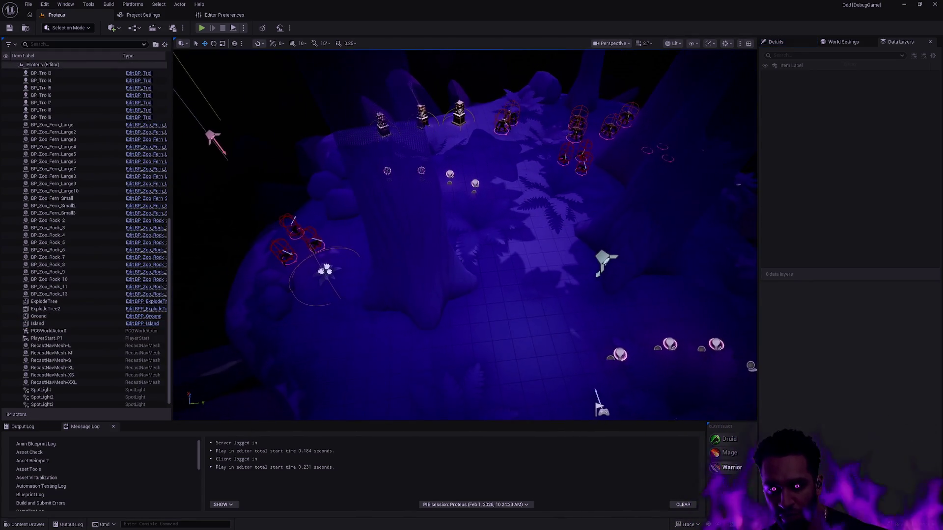
key(alt+Tab)
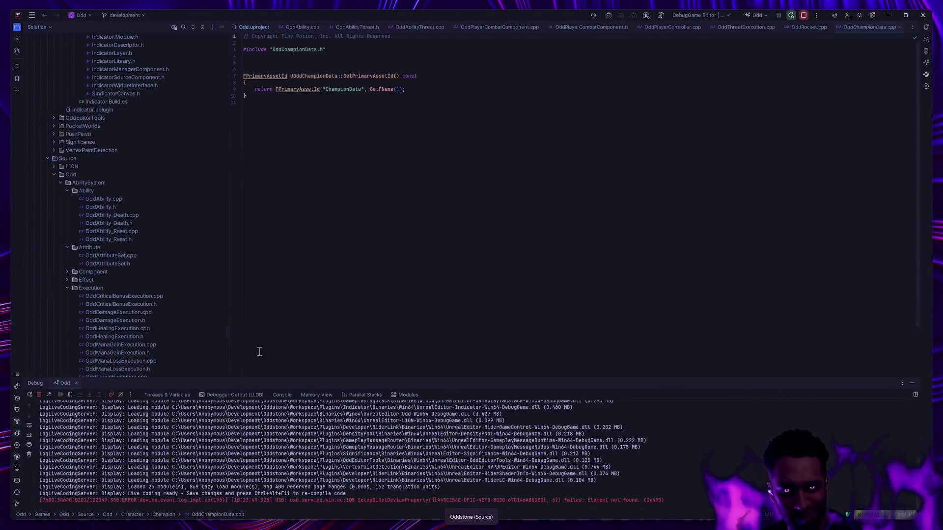
Step: Hide the Debug output and open OddPlayerController.cpp from the Solution tree
click(909, 387)
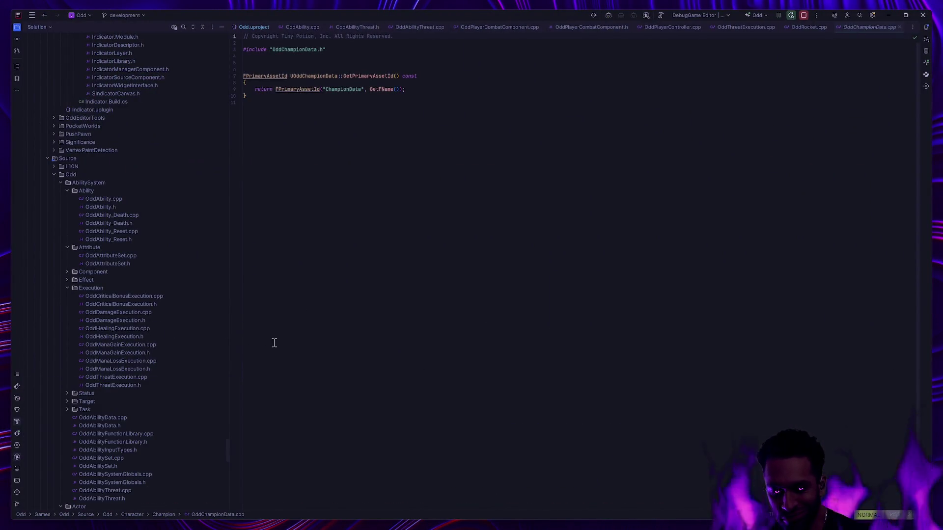
scroll(181, 343, down, 5)
scroll(182, 334, down, 5)
scroll(176, 367, down, 1)
double_click(153, 346)
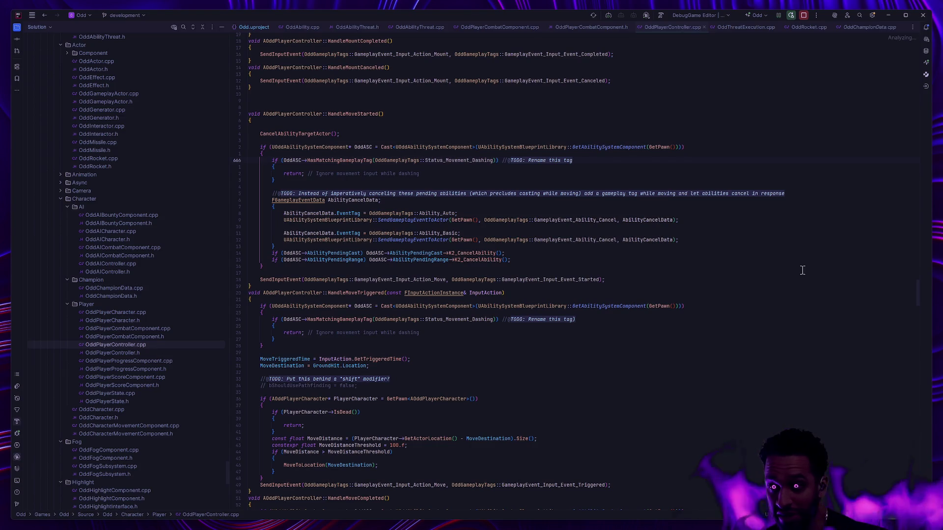
Step: Look through SetupInputComponent's input bindings and the player-name server functions
mouse_move(919, 296)
mouse_down()
mouse_move(920, 76)
mouse_move(915, 328)
mouse_move(932, 486)
mouse_move(920, 428)
mouse_move(906, 79)
mouse_move(901, 124)
mouse_move(902, 106)
mouse_up()
mouse_move(917, 95)
mouse_down()
mouse_move(915, 64)
mouse_move(912, 184)
mouse_move(916, 162)
mouse_up()
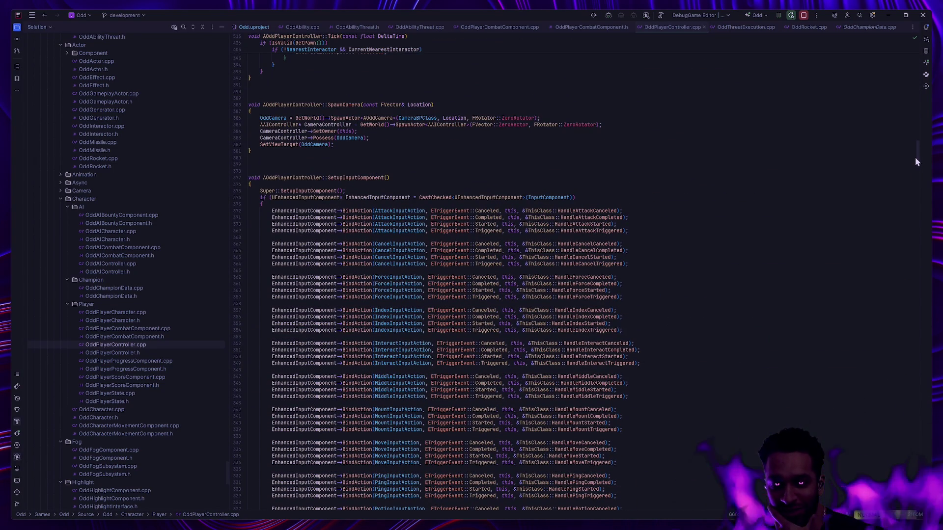
drag(915, 162, 913, 190)
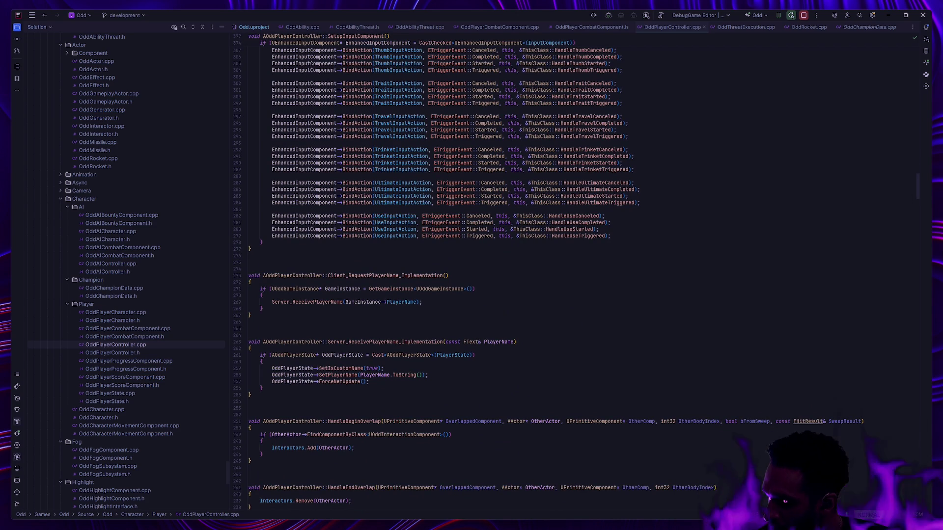
key(Escape)
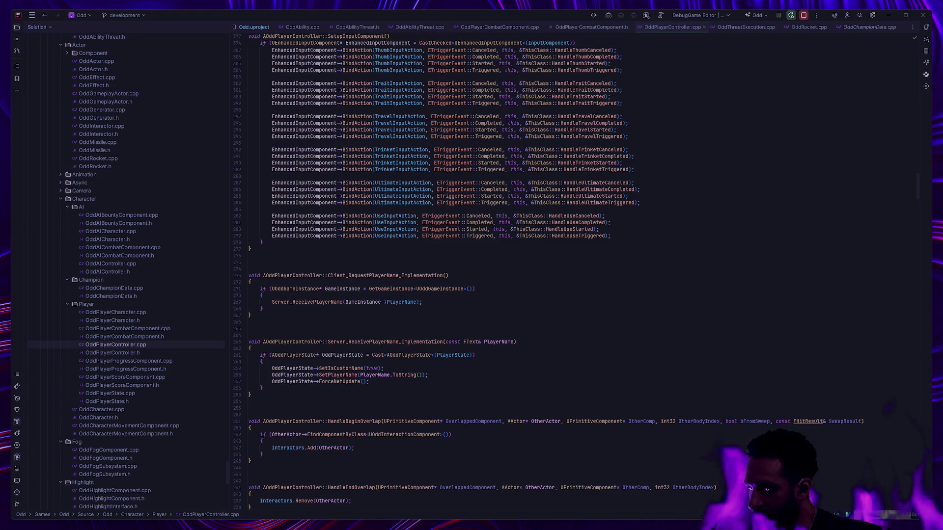
key(alt+Tab)
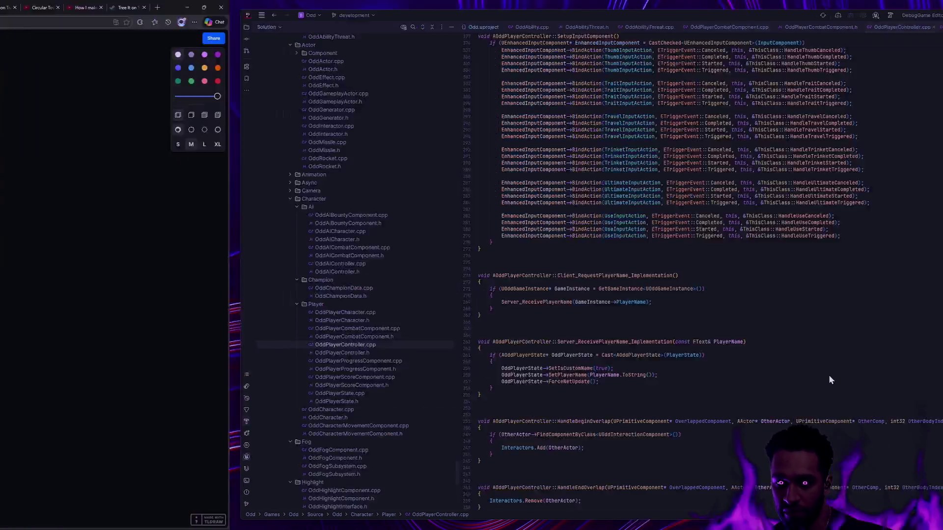
Step: Tilt the view toward the trolls, play-test and stop, then select and frame the Island actor
key(alt+Tab)
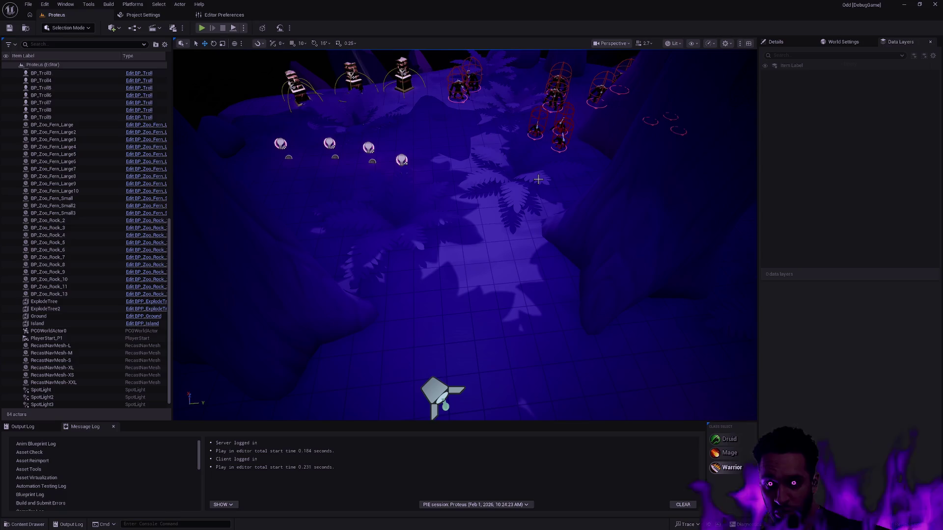
drag(573, 164, 585, 147)
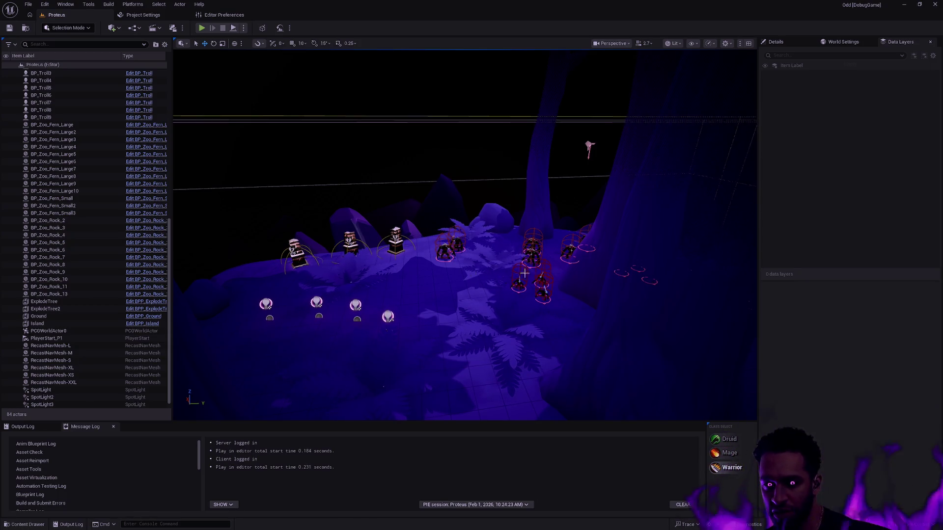
click(205, 28)
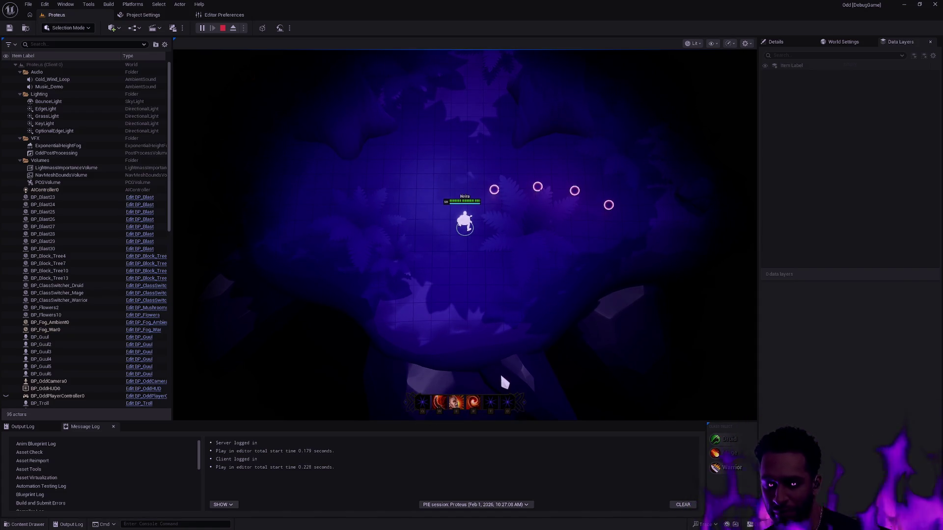
key(Escape)
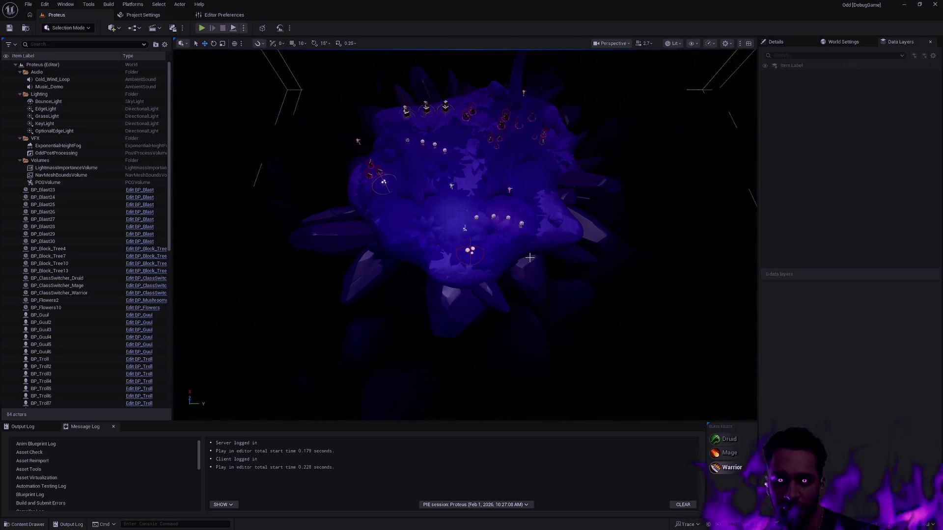
click(530, 258)
key(f)
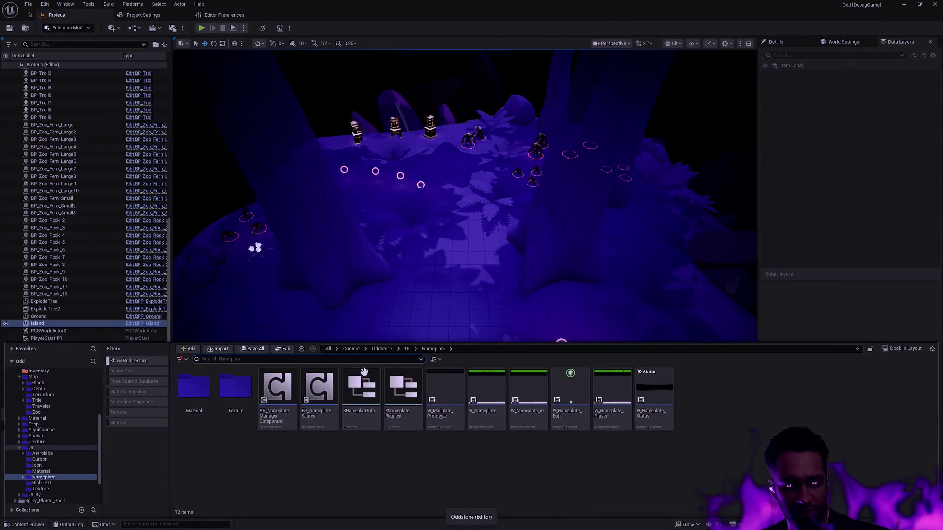
mouse_move(99, 447)
mouse_down()
mouse_move(98, 462)
mouse_move(99, 408)
mouse_up()
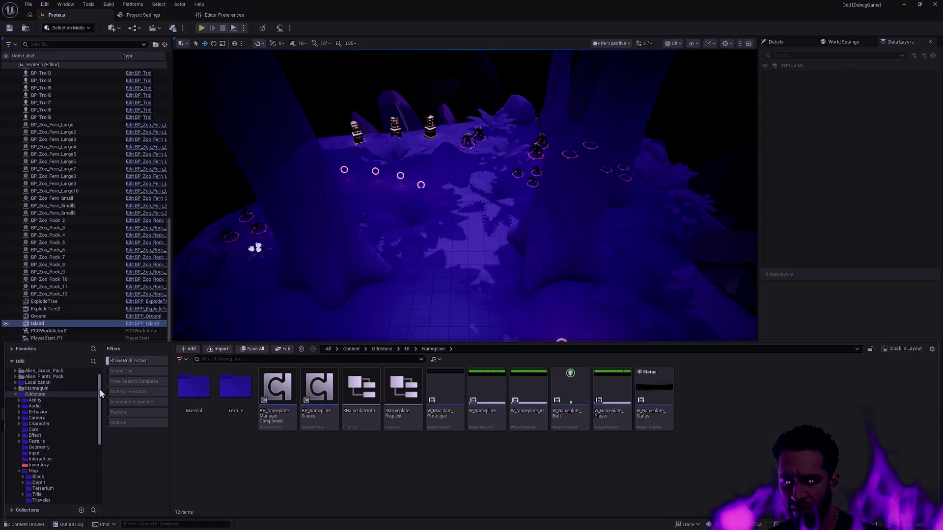
Step: Start another play session with Alt+P, then bring up Anchorpoint's mana-regeneration commit
mouse_move(418, 391)
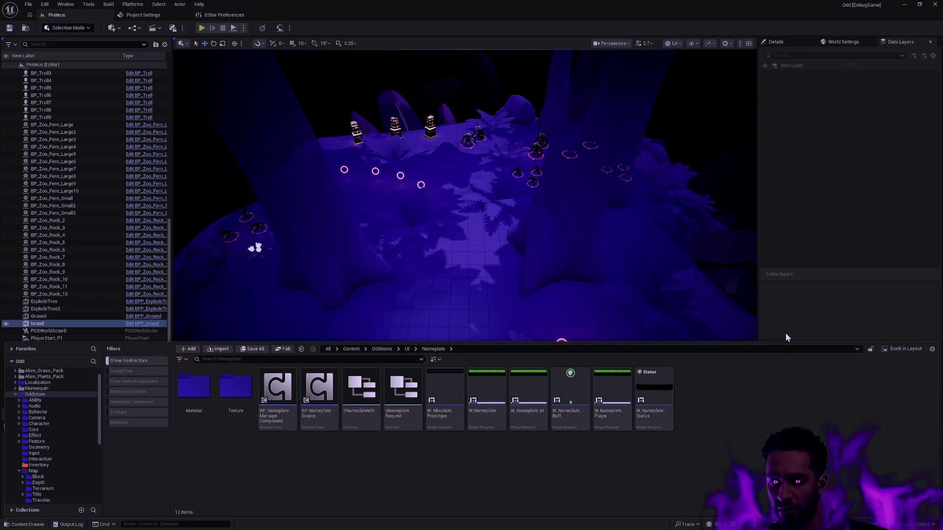
key(alt+p)
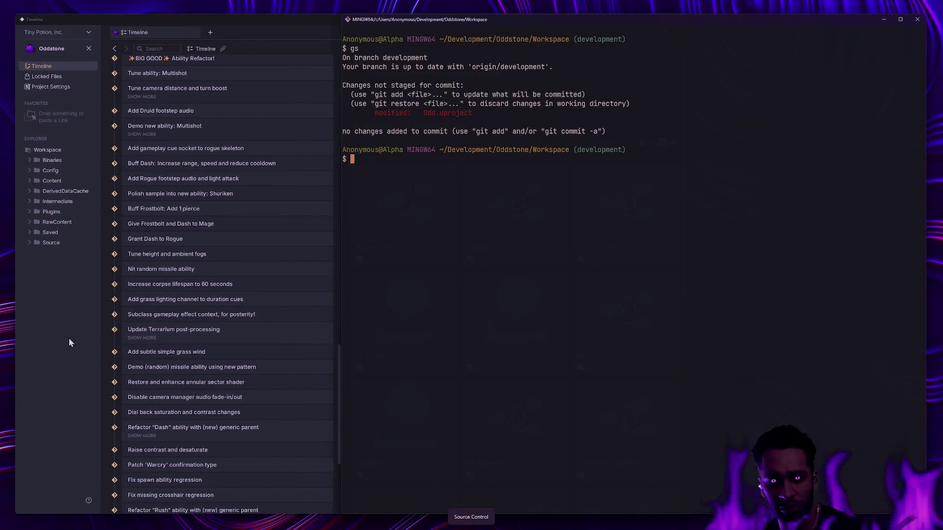
mouse_move(684, 177)
mouse_down()
mouse_move(676, 372)
mouse_move(671, 292)
mouse_move(526, 201)
mouse_up()
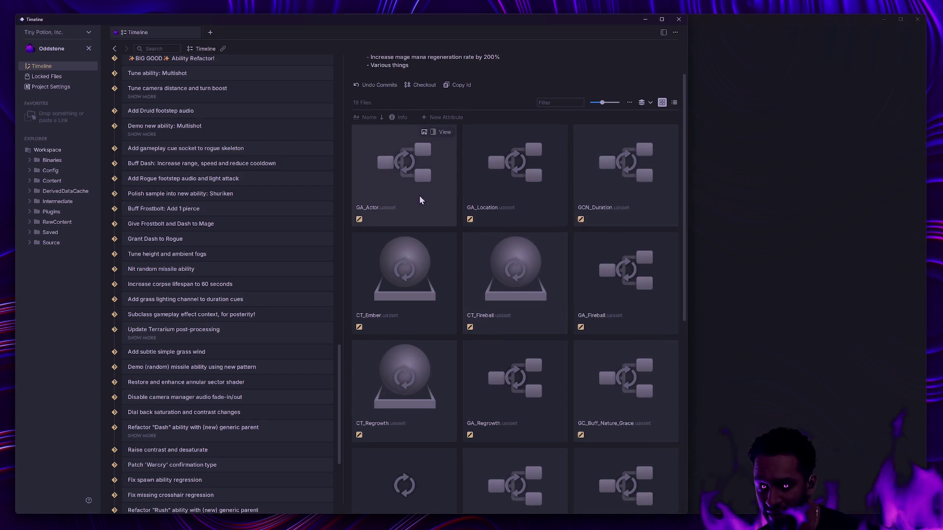
Step: Inspect the commit's changed asset cards such as GA_Actor and GA_Fireball
mouse_move(385, 171)
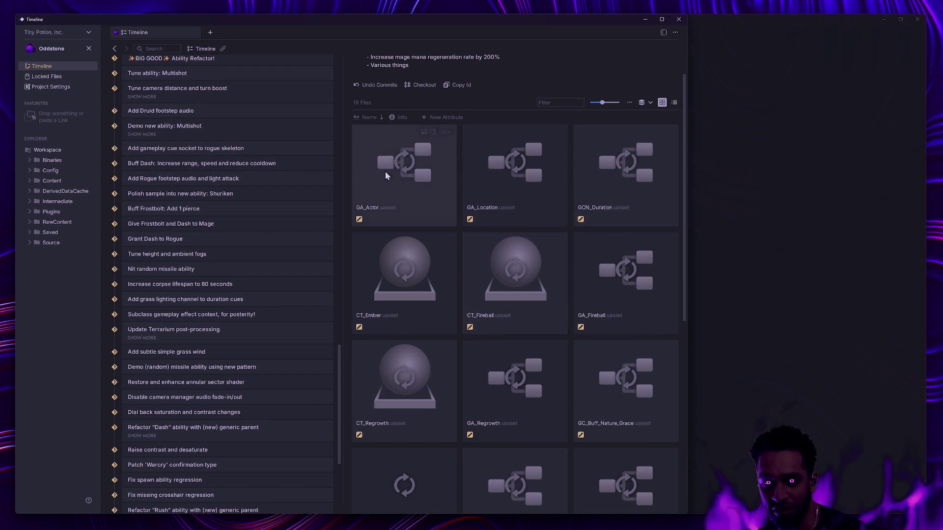
mouse_move(612, 278)
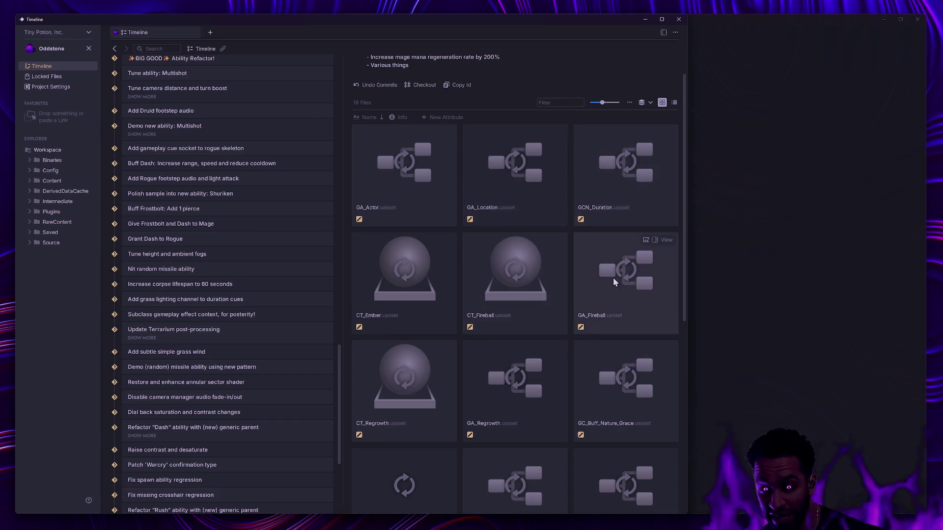
mouse_move(651, 285)
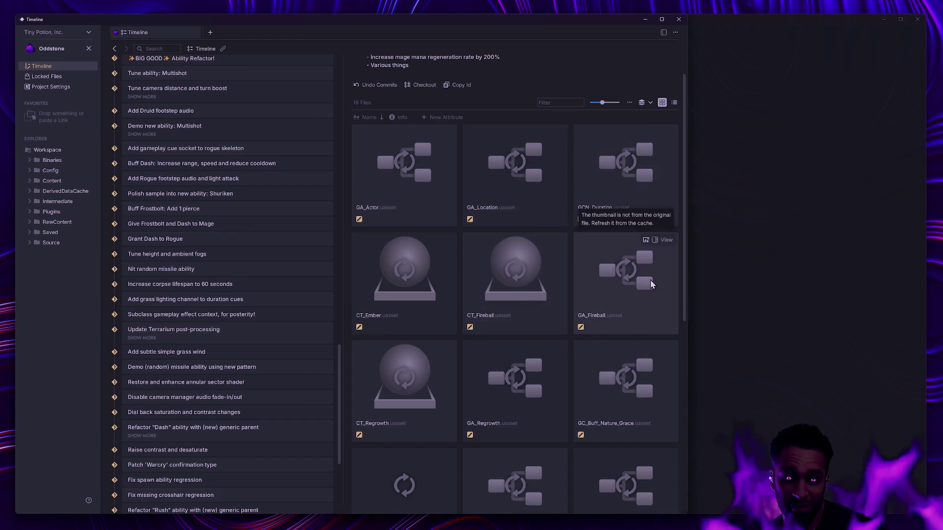
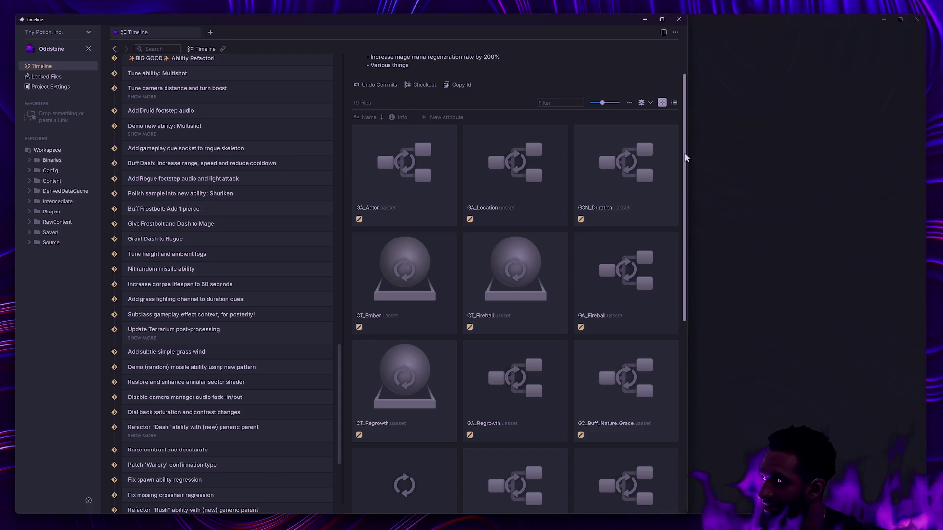
Step: Cycle desktops past the tldraw map to OddPlayerController.cpp in Rider
key(ctrl+super+Right)
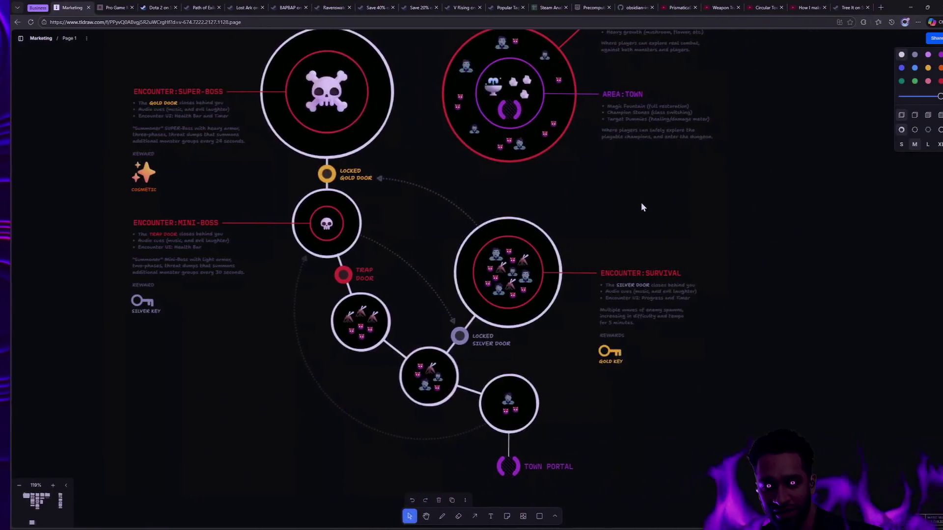
key(ctrl+super+Right)
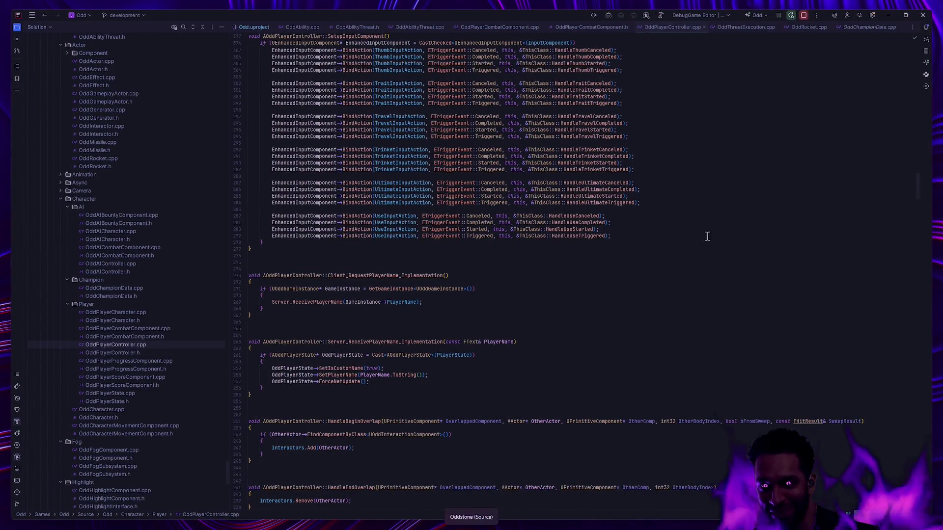
Step: Switch desktops from Rider back to the tldraw dungeon encounter map
key(ctrl+super+Right)
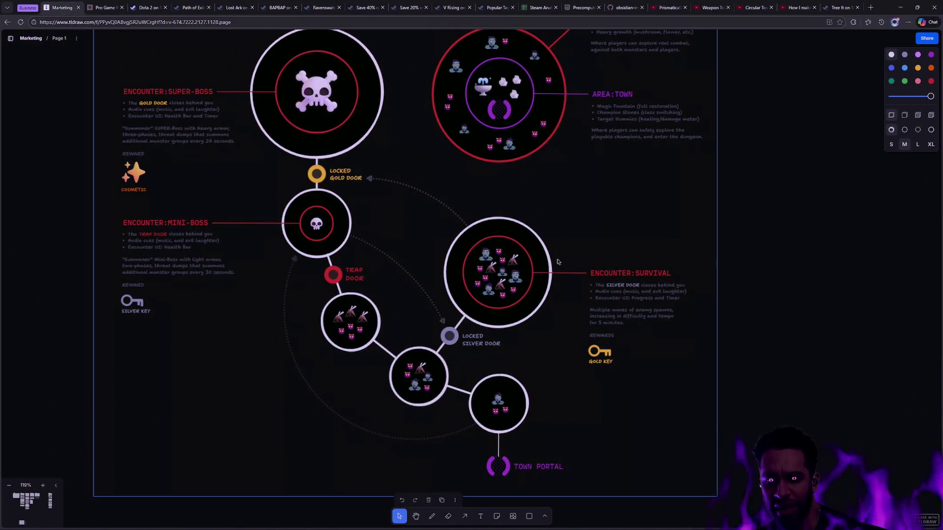
Step: Zoom out on the tldraw dungeon encounter map canvas
scroll(630, 254, down, 3)
scroll(611, 229, down, 2)
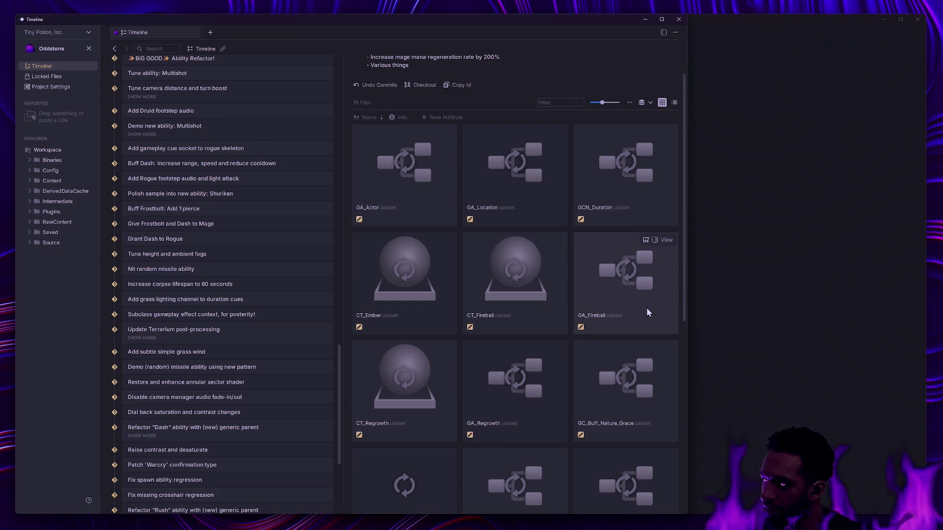
mouse_move(656, 300)
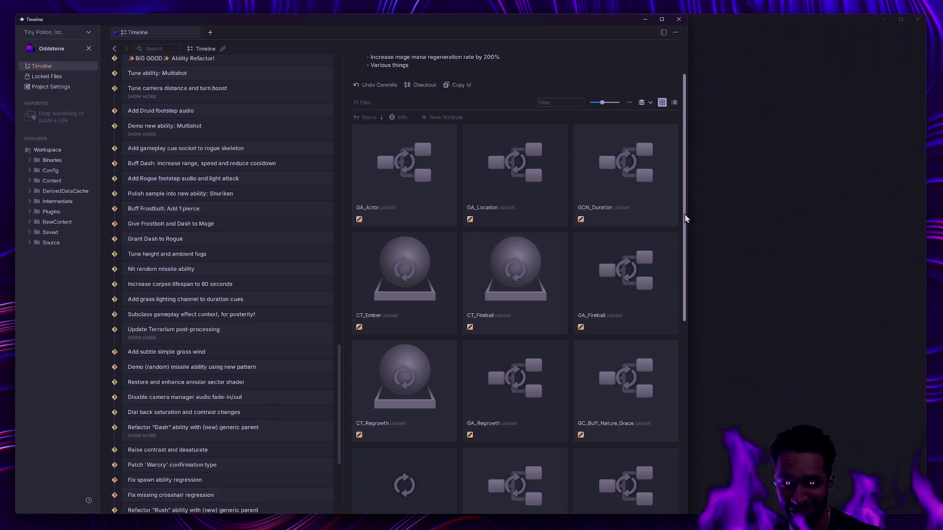
mouse_move(677, 209)
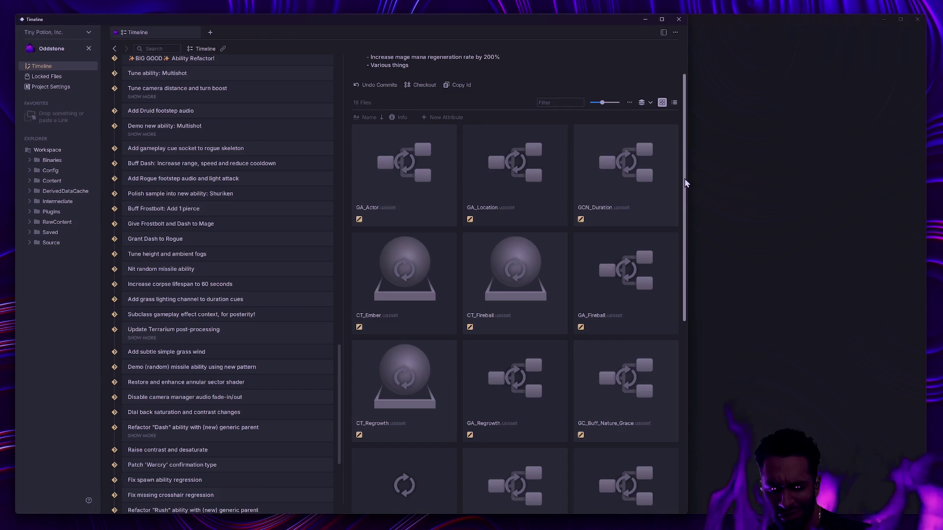
Step: Bring Unreal forward, select then deselect the Island actor, and open the Nameplate folder in the Content Drawer
click(745, 201)
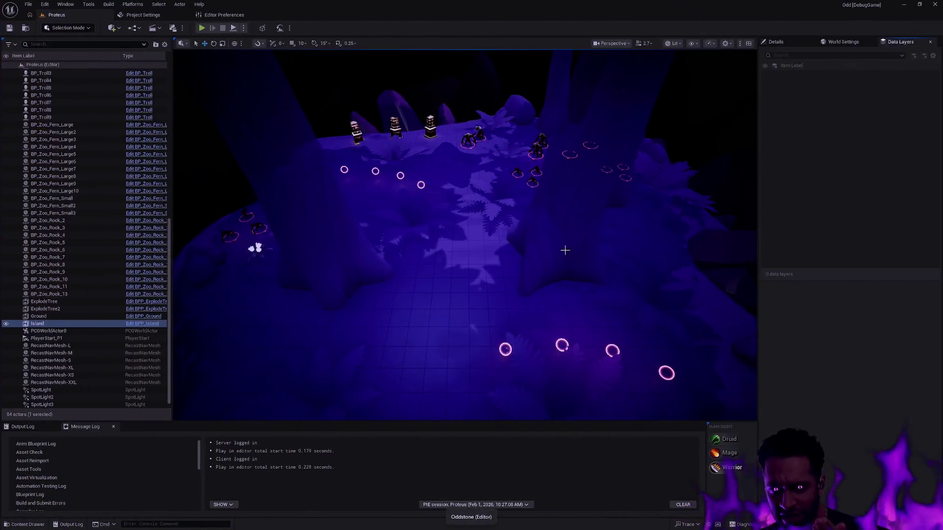
key(ctrl+space)
click(209, 359)
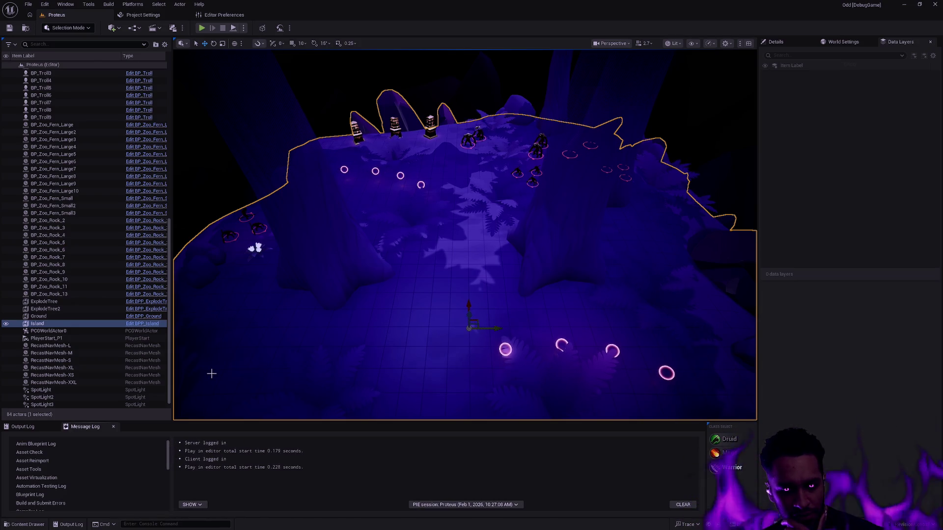
key(Escape)
key(ctrl+space)
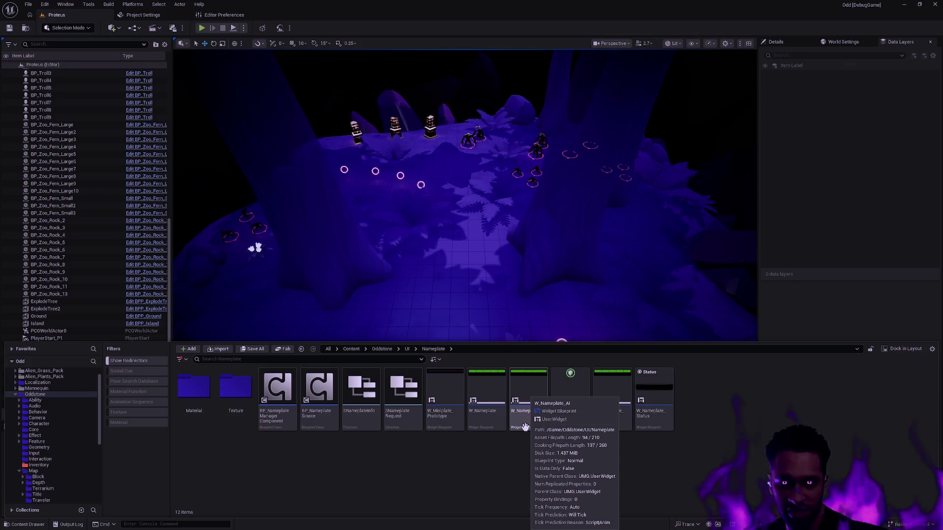
Step: Switch to the Human project's Preview_Level and browse its StylizedCharacters folder
mouse_move(645, 417)
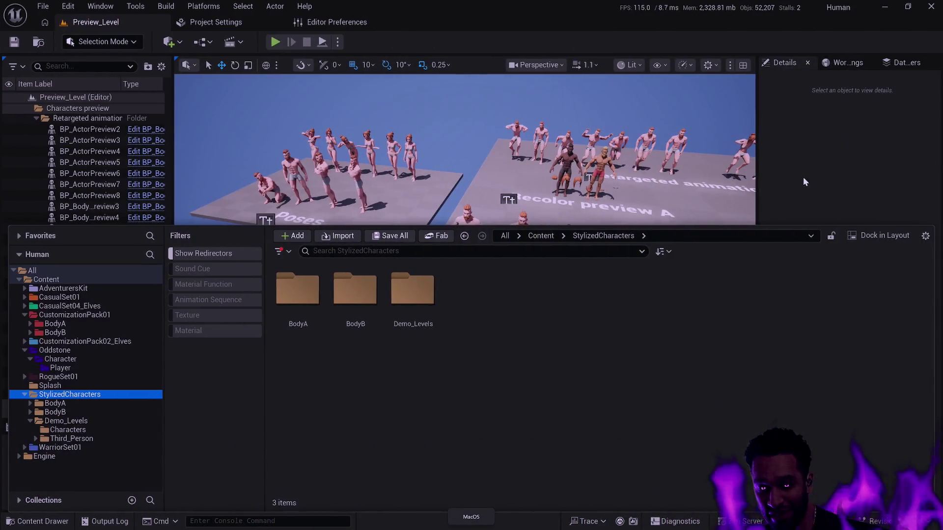
Step: Collapse the Content Drawer to head back toward the Oddstone Proteus level
click(804, 181)
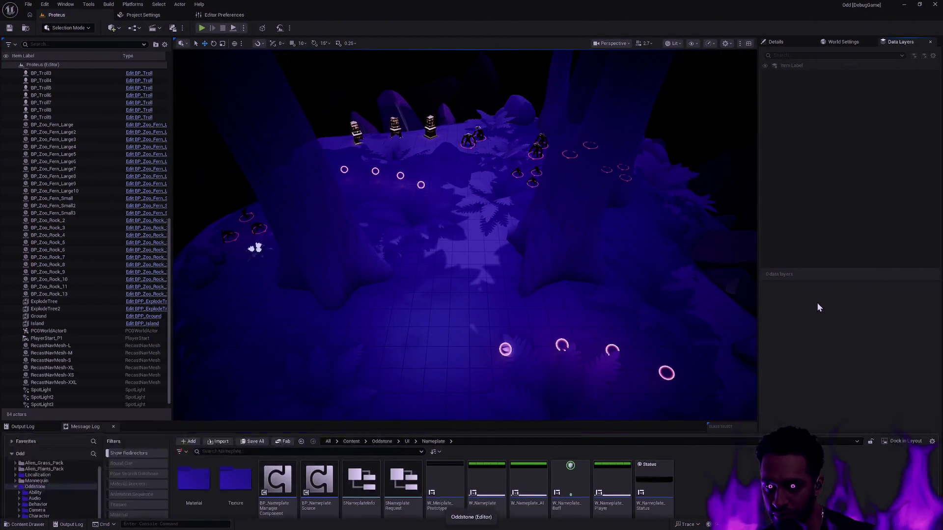
Step: Close the Content Drawer to reveal the Output Log and Class Select panel
click(818, 308)
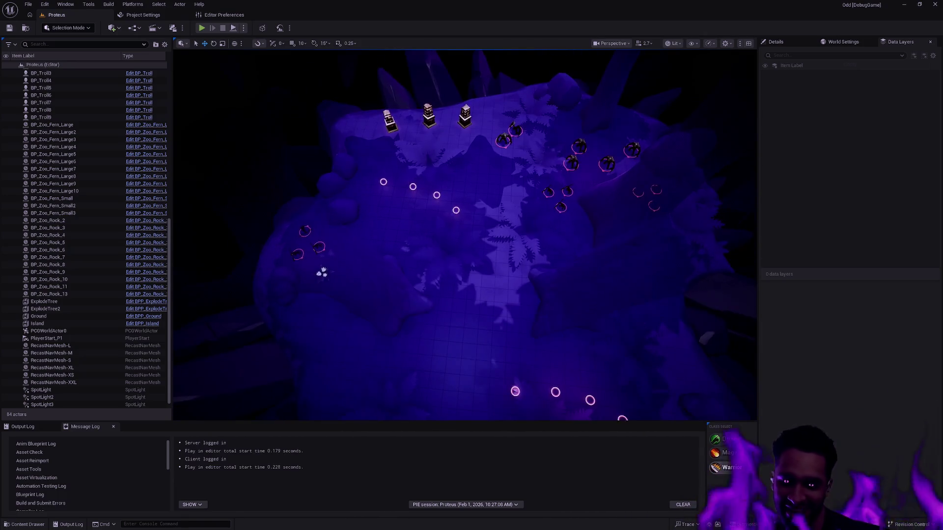
Step: Select the Island and Ground actors, clear the selection, and orbit for a side-on island view
click(587, 285)
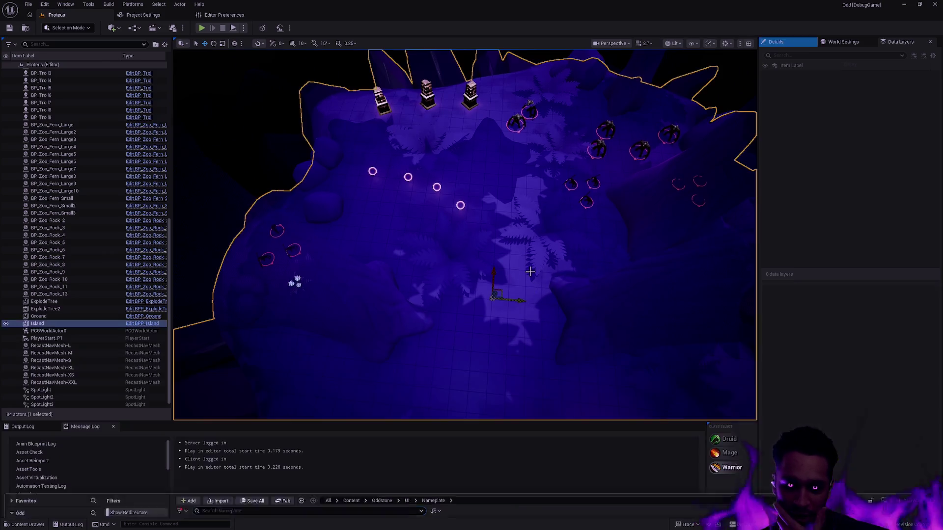
click(726, 82)
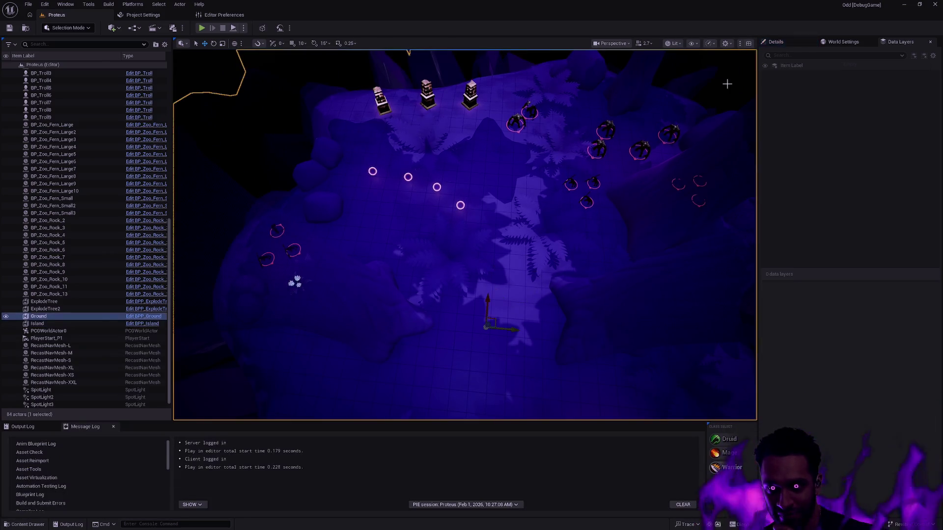
key(Escape)
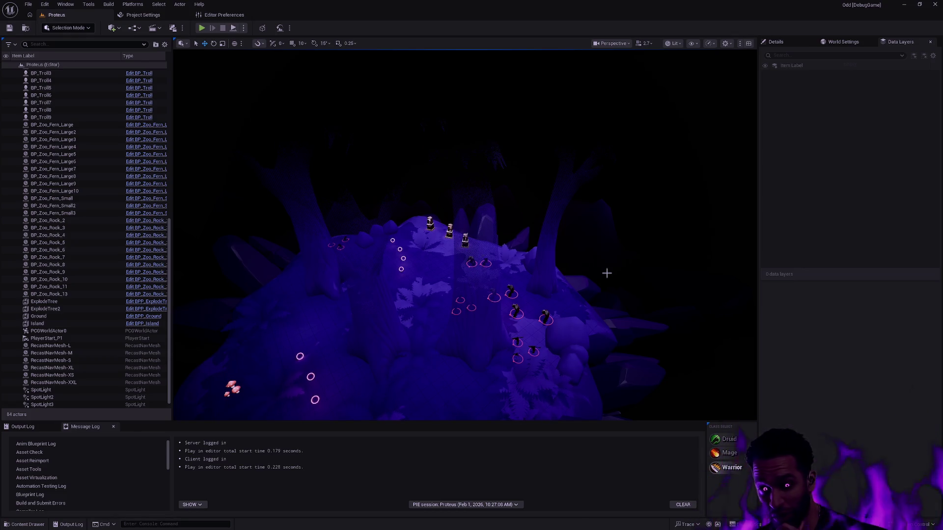
mouse_move(513, 242)
mouse_down()
mouse_move(466, 247)
mouse_move(458, 278)
mouse_up()
key(alt+Tab)
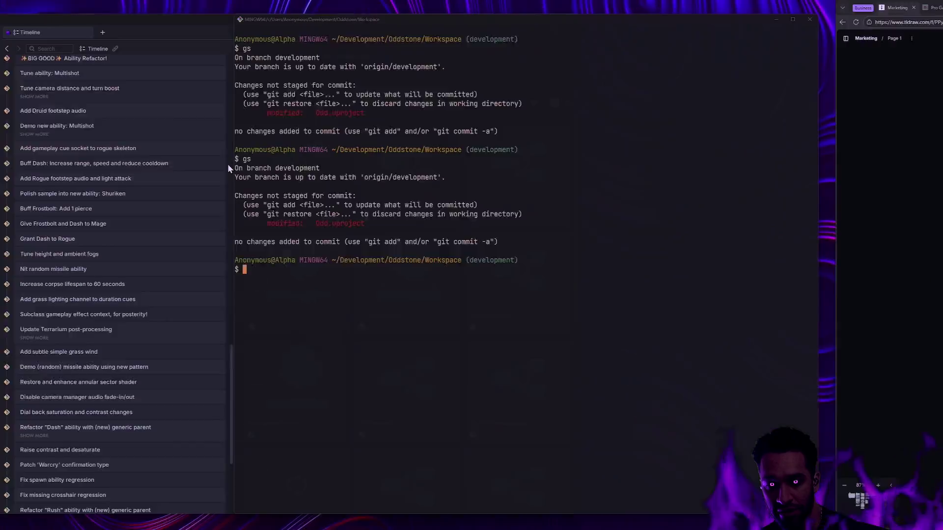
Step: Exit the git terminal, deselect the tldraw map frame, and switch desktops back to Unreal
text(exit)
key(Return)
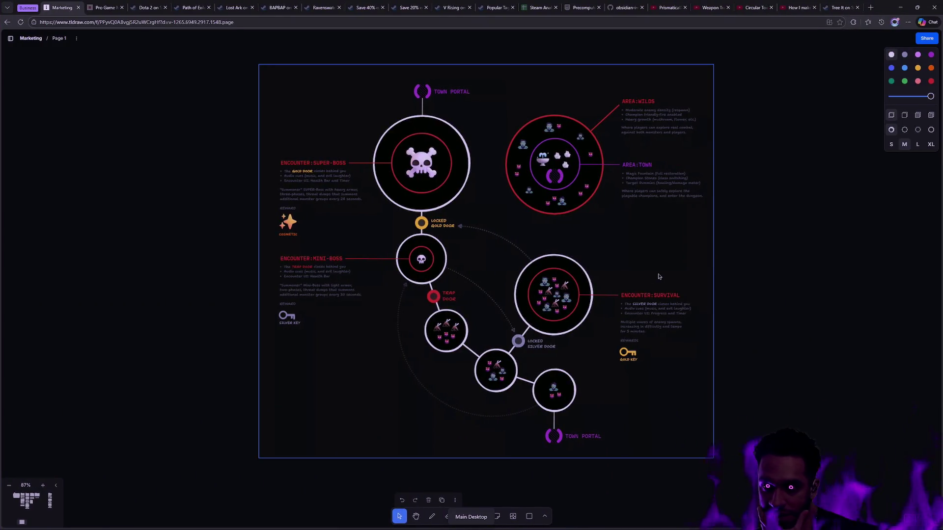
click(745, 283)
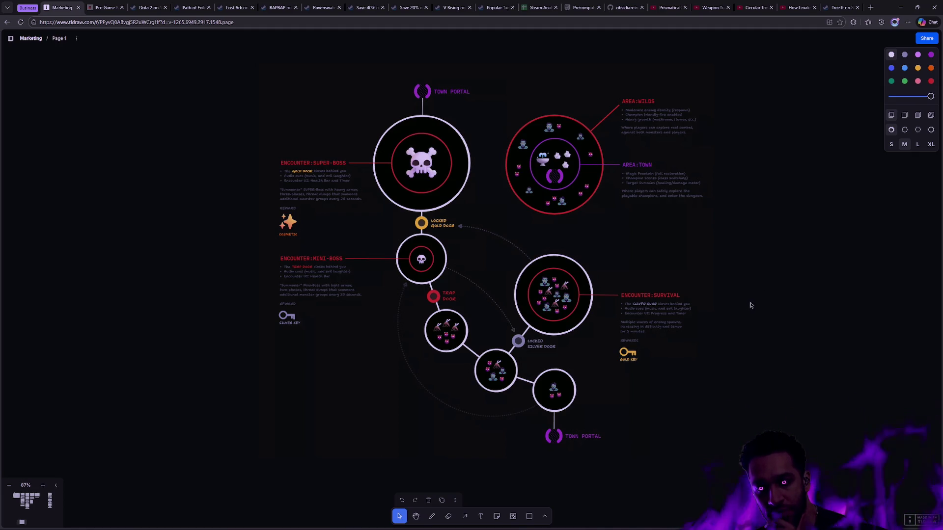
key(ctrl+super+Right)
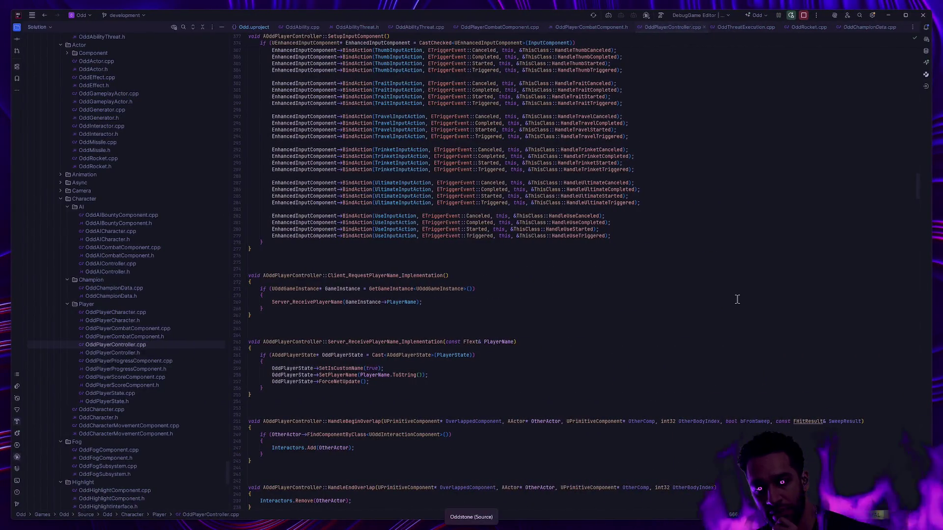
key(ctrl+super+Right)
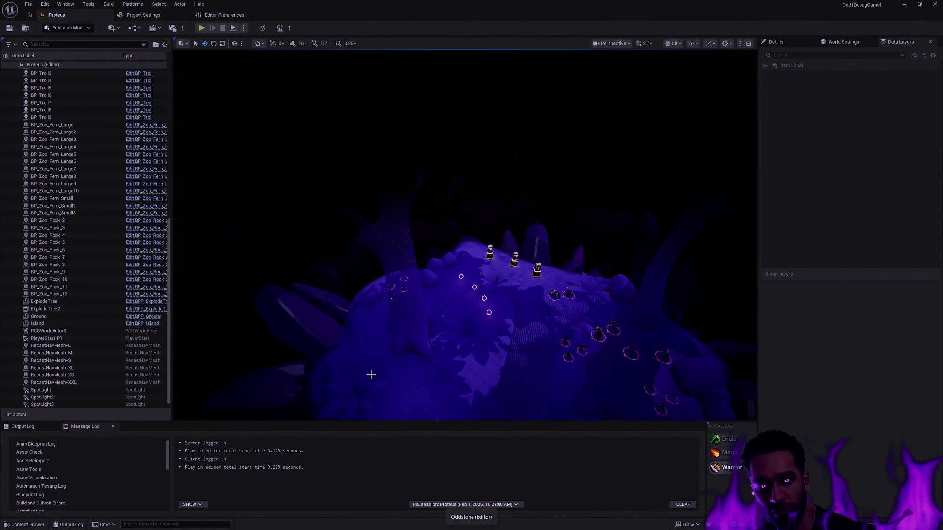
Step: Show the Output Log, open the Content Drawer, and scroll the folder tree toward UI/Nameplate
click(29, 426)
key(ctrl+space)
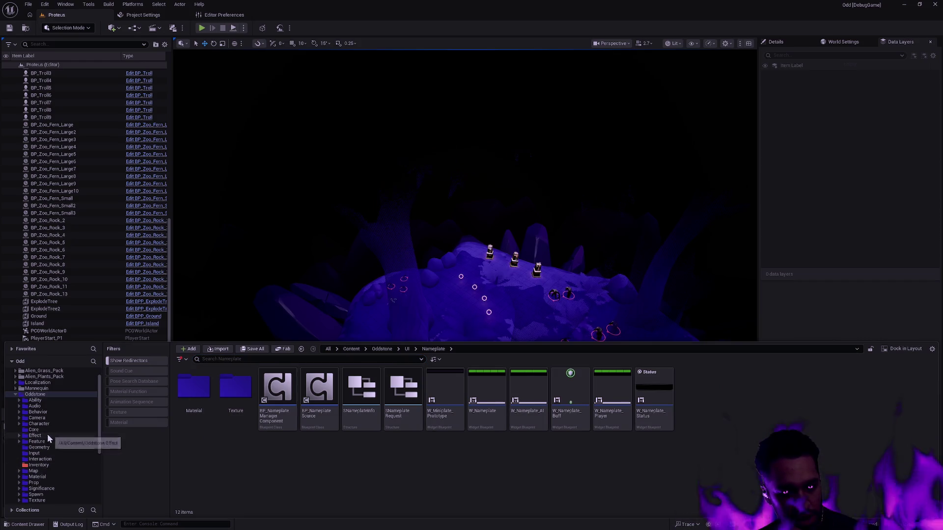
drag(99, 413, 99, 437)
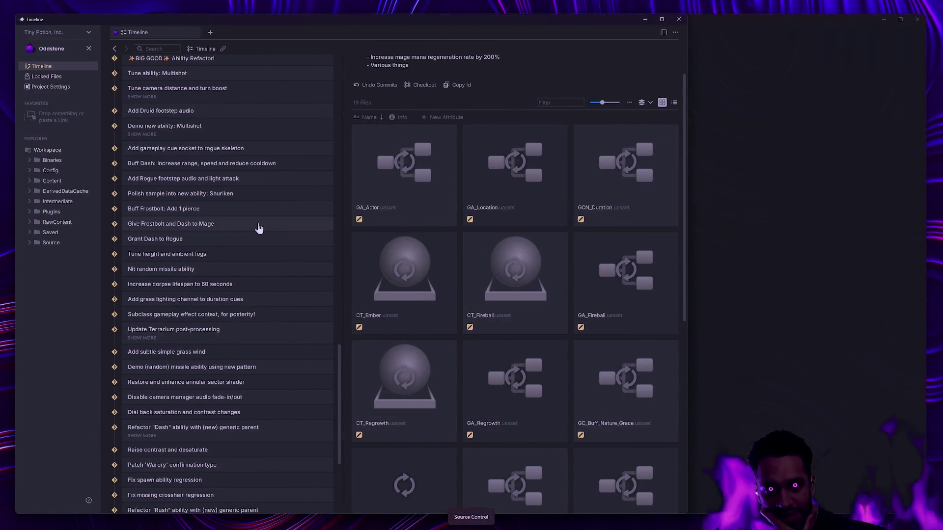
mouse_move(638, 241)
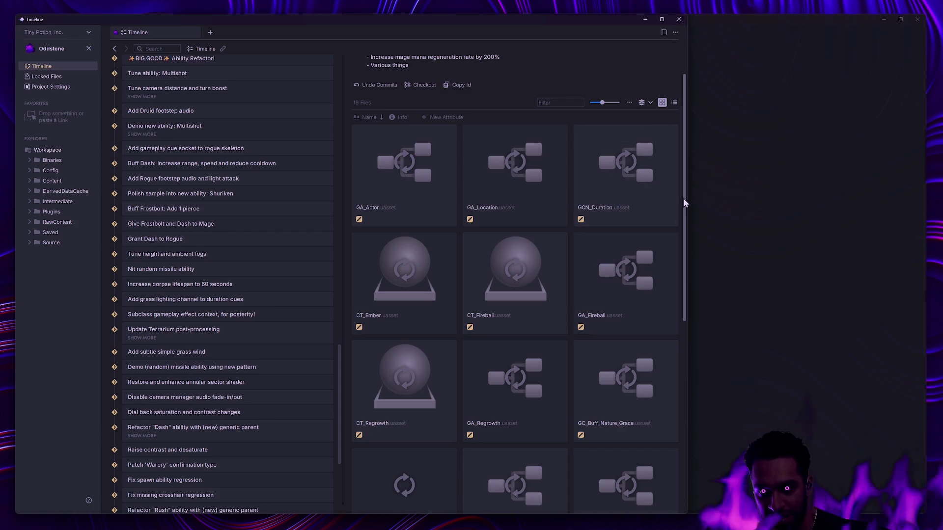
mouse_move(402, 135)
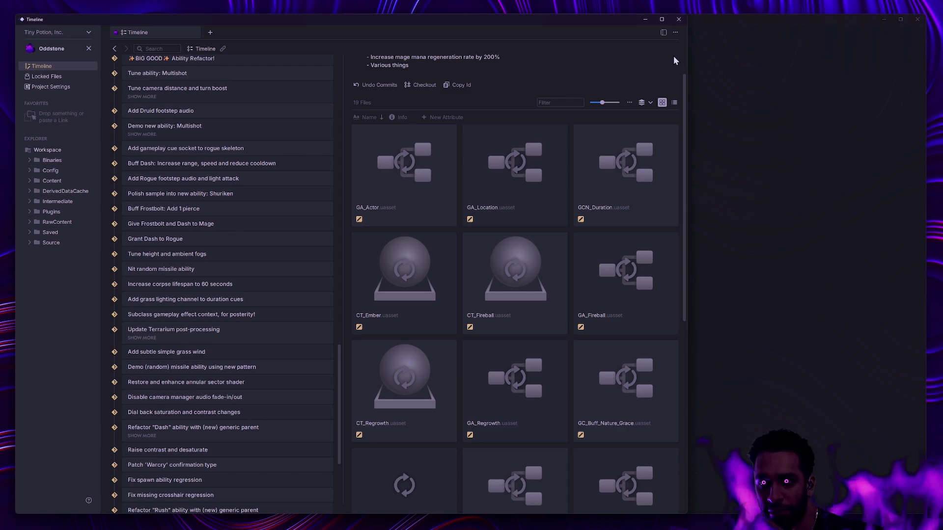
mouse_move(482, 185)
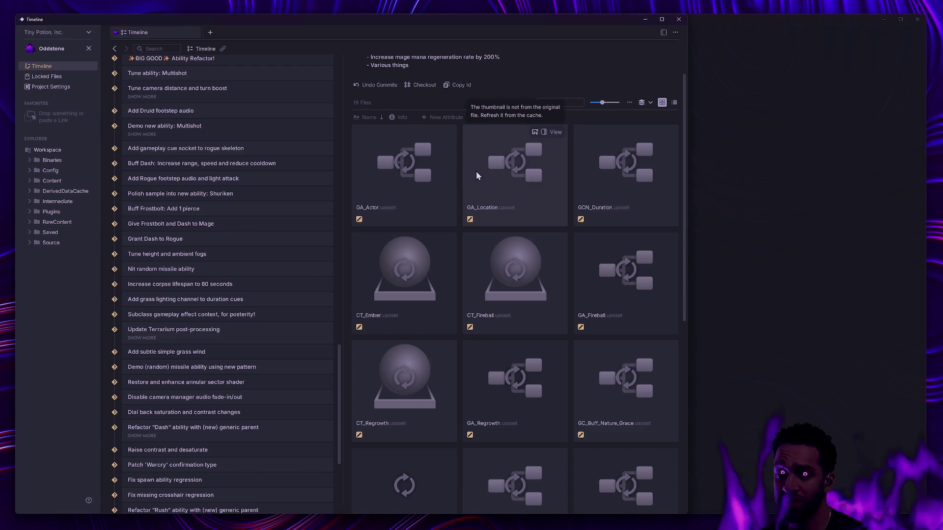
mouse_move(413, 262)
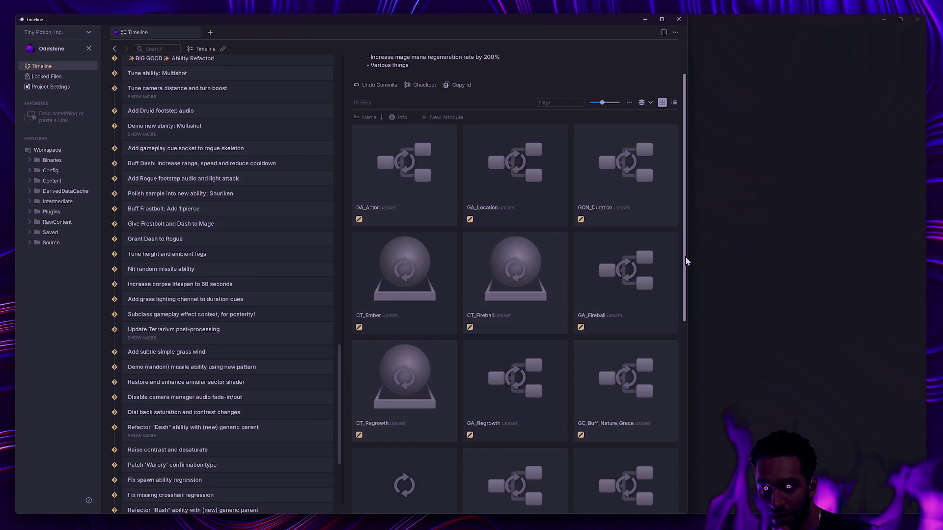
Step: Switch between the development branch git status output and the Anchorpoint timeline's commit files
scroll(686, 257, up, 1)
mouse_move(338, 419)
mouse_down()
mouse_move(352, 327)
mouse_move(348, 389)
mouse_up()
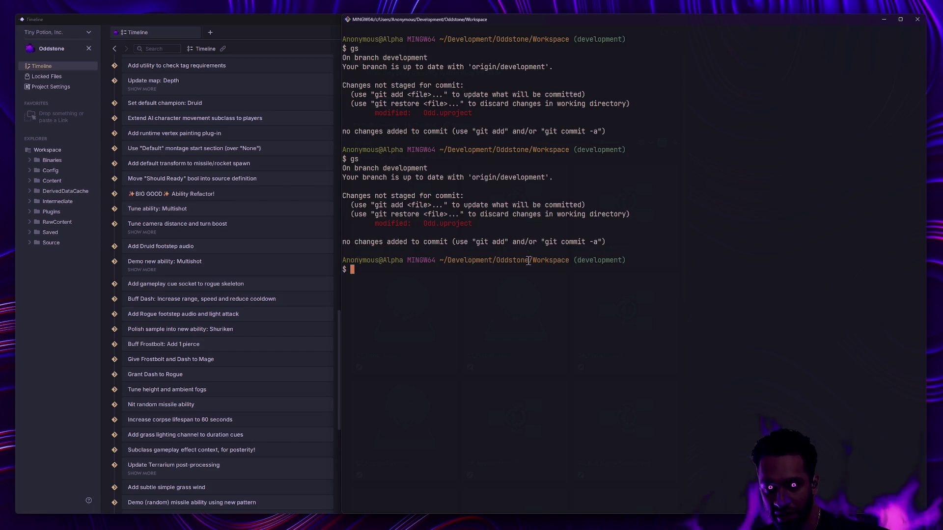
click(36, 175)
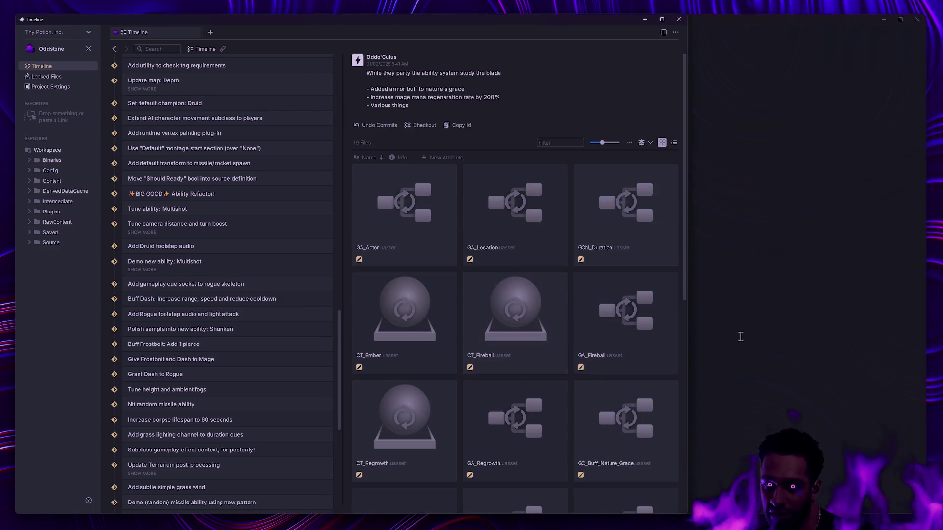
click(758, 343)
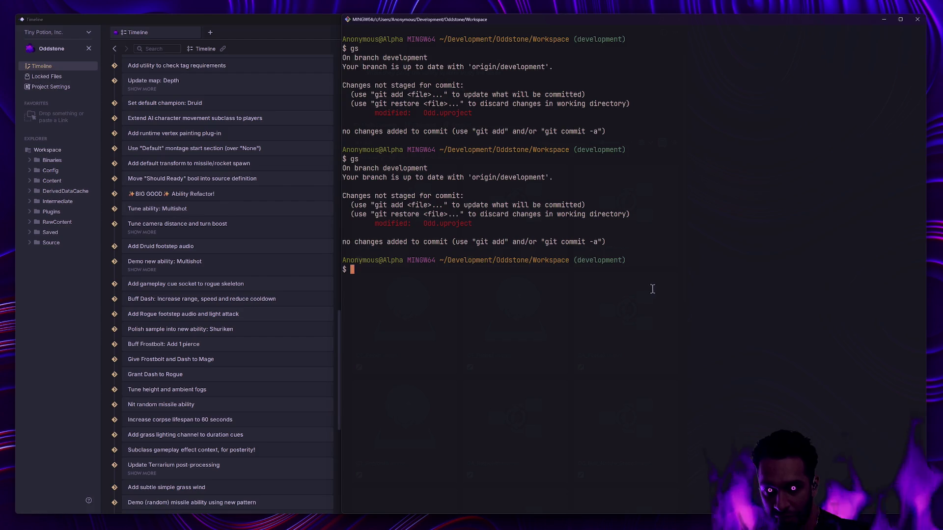
click(68, 300)
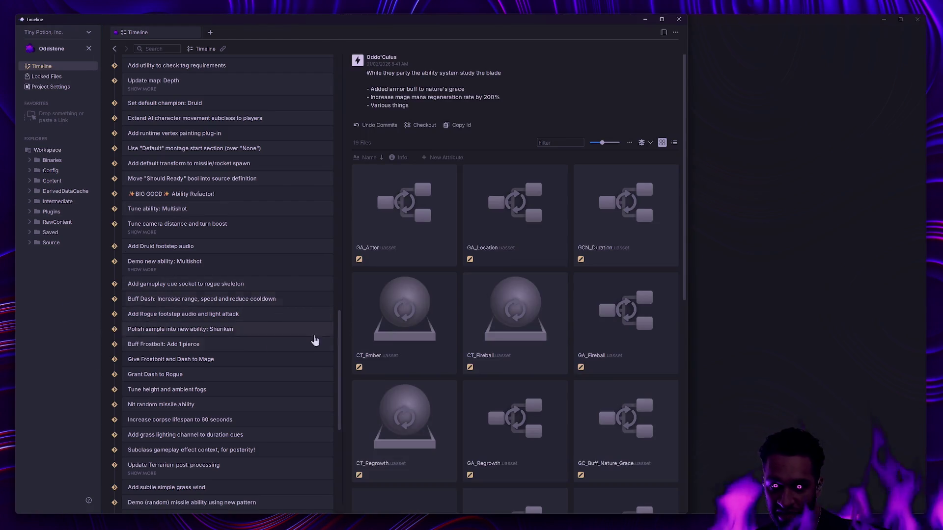
click(765, 391)
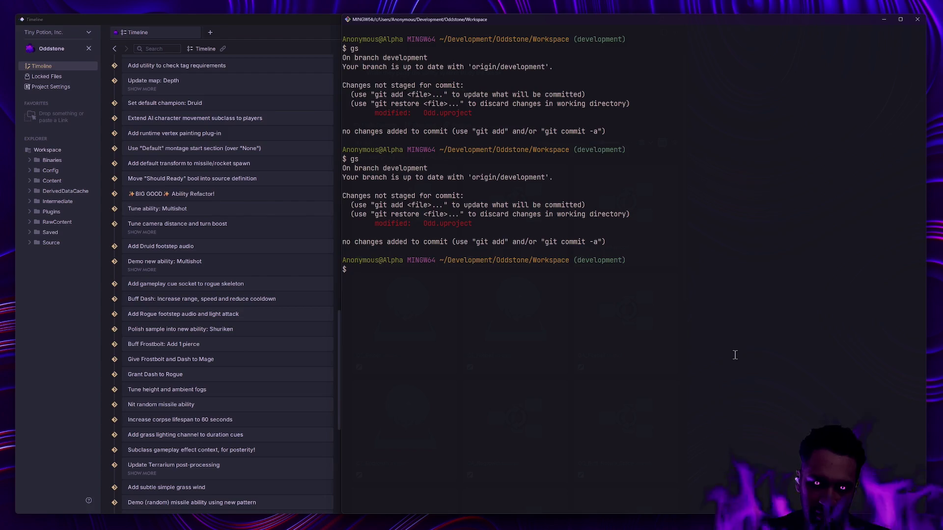
click(116, 421)
Step: Scroll the timeline to the newest commits and show the ability-system commit's notes
scroll(238, 450, up, 7)
scroll(239, 450, up, 10)
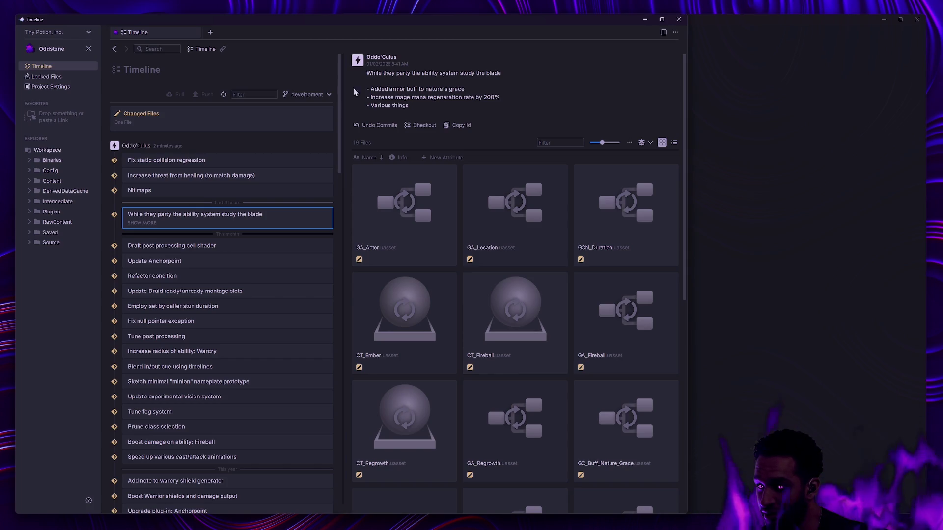
mouse_move(611, 175)
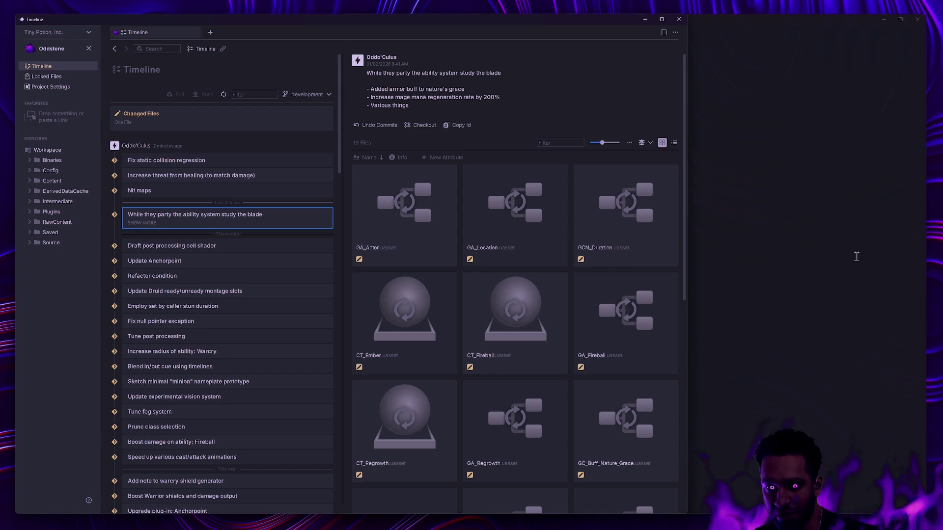
Step: Show the git terminal, then bring the Oddstone commit timeline window forward
click(856, 256)
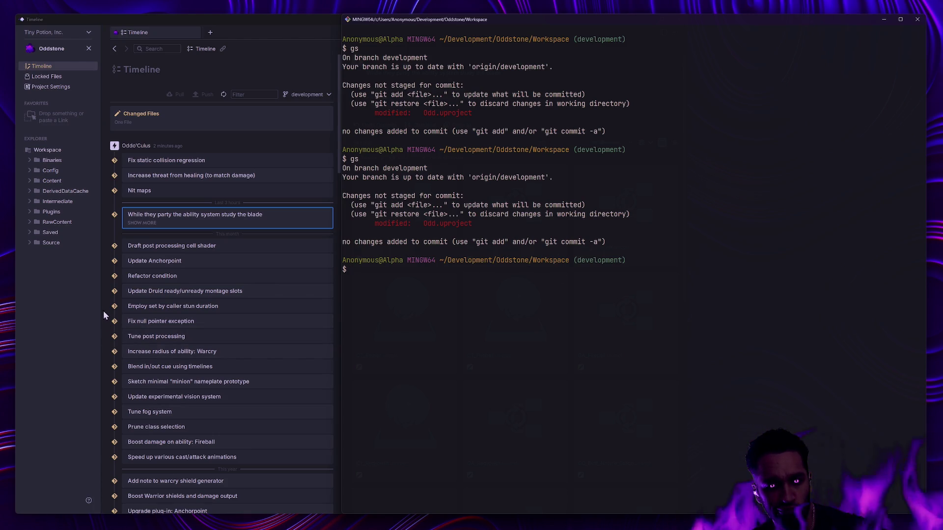
click(91, 311)
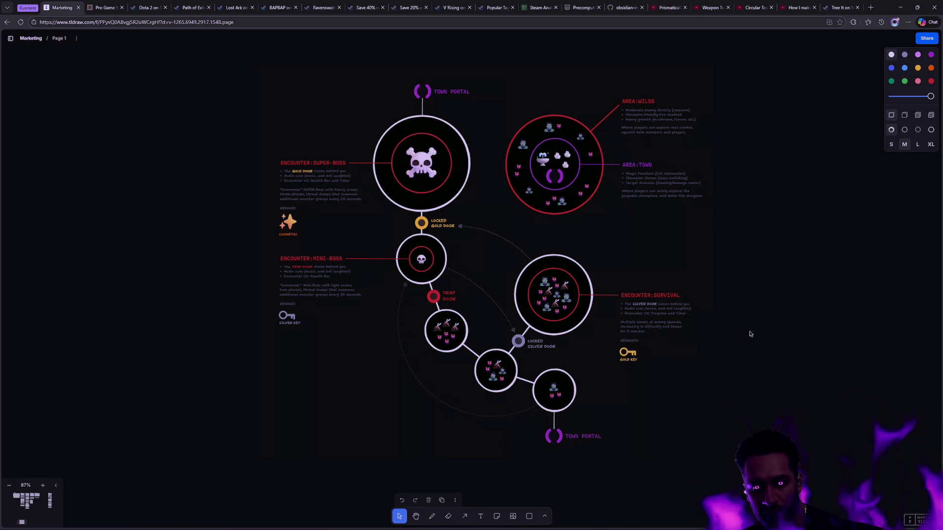
Step: Alt+Tab past the OddPlayerController code to the Unreal Editor level
key(alt+Tab)
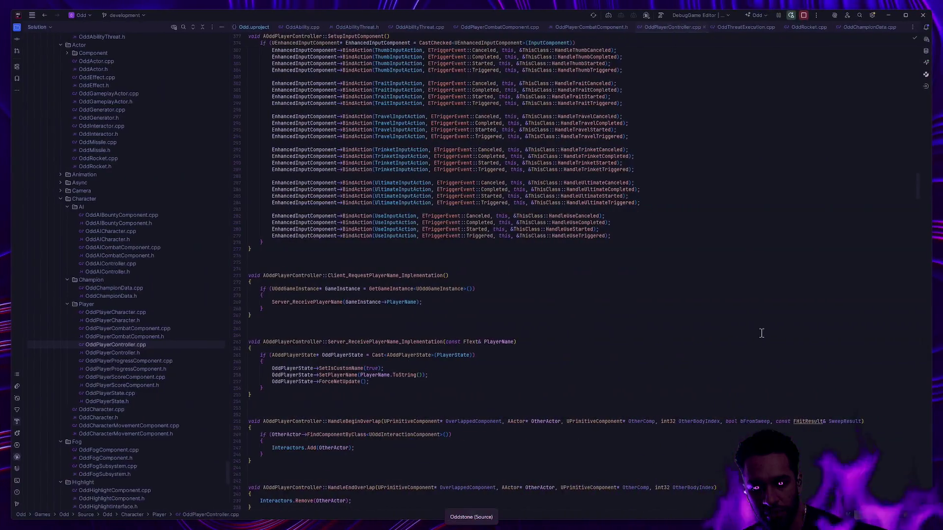
key(alt+Tab)
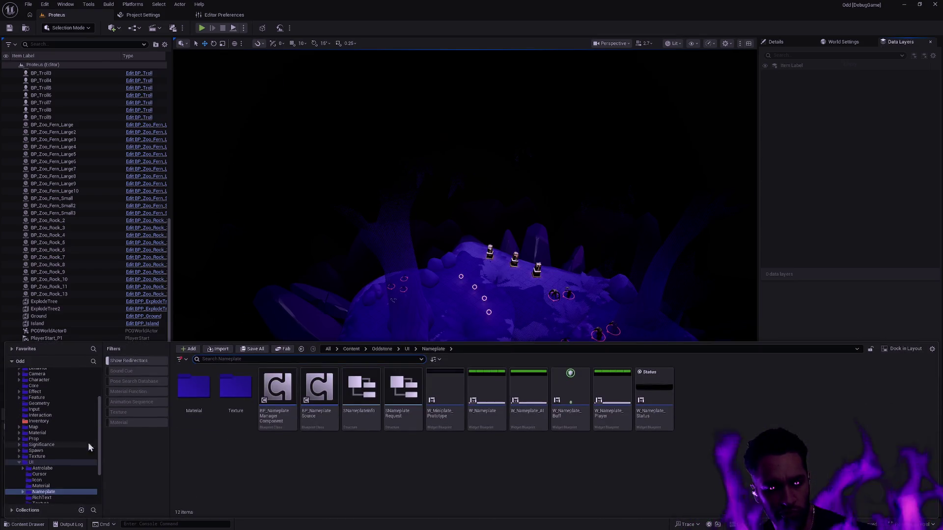
Step: Collapse UI and open Character > Player, listing Druid, Mage, Rogue, Warrior and player blueprints
click(18, 463)
click(51, 380)
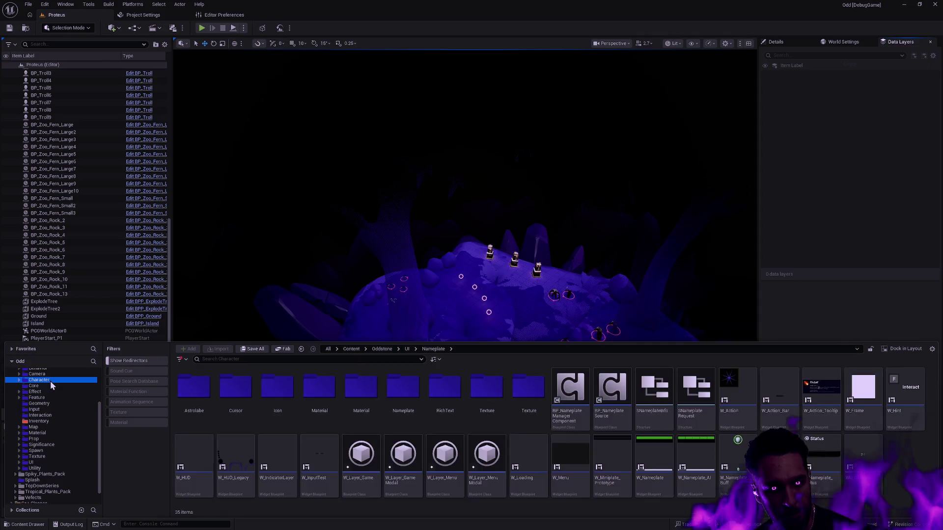
double_click(234, 388)
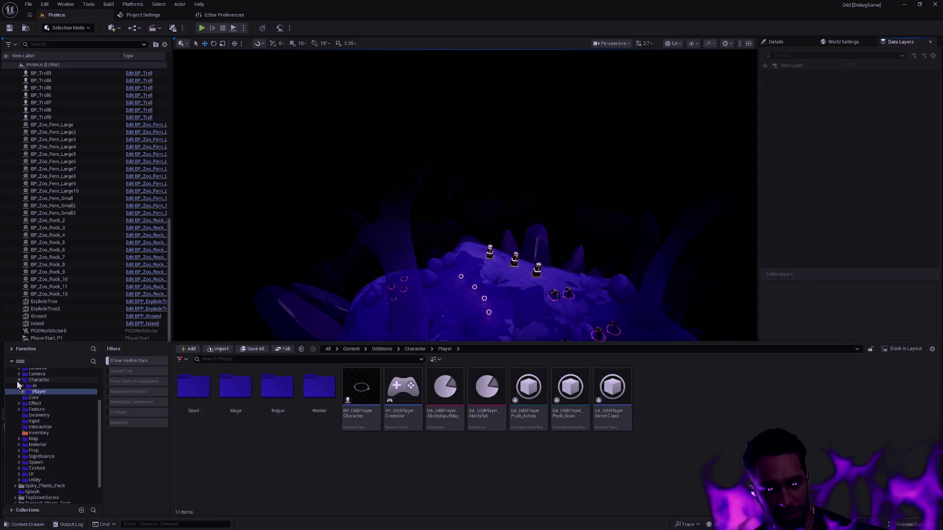
drag(100, 437, 102, 406)
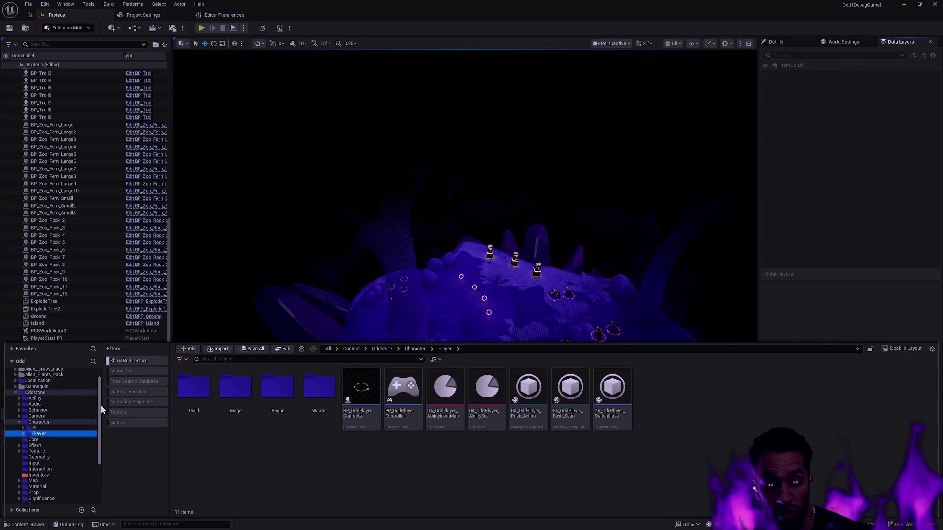
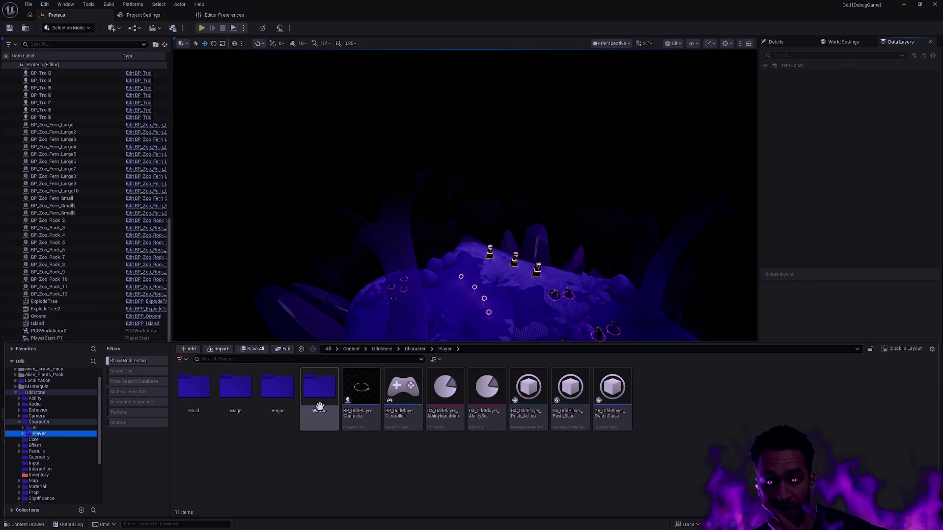
Step: Create a new folder named Champion inside the Oddstone folder
double_click(204, 399)
ctrl+click(33, 423)
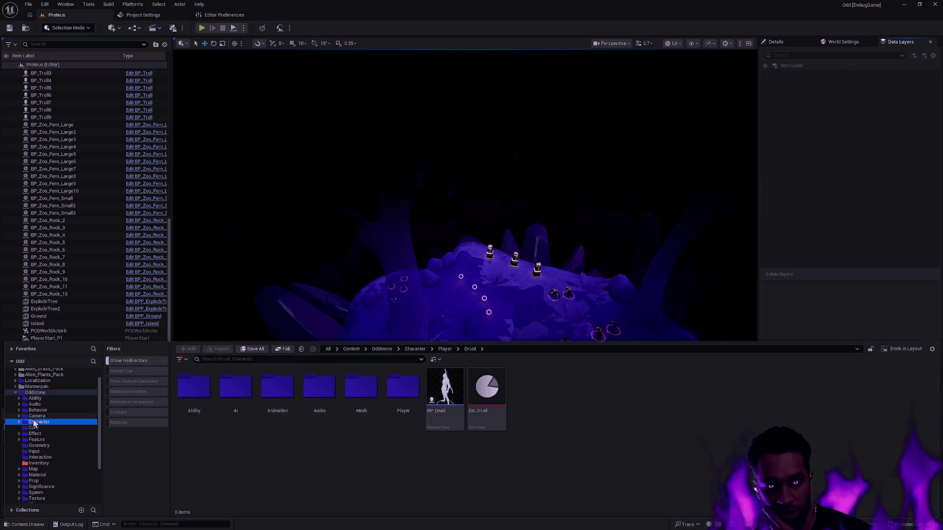
right_click(35, 393)
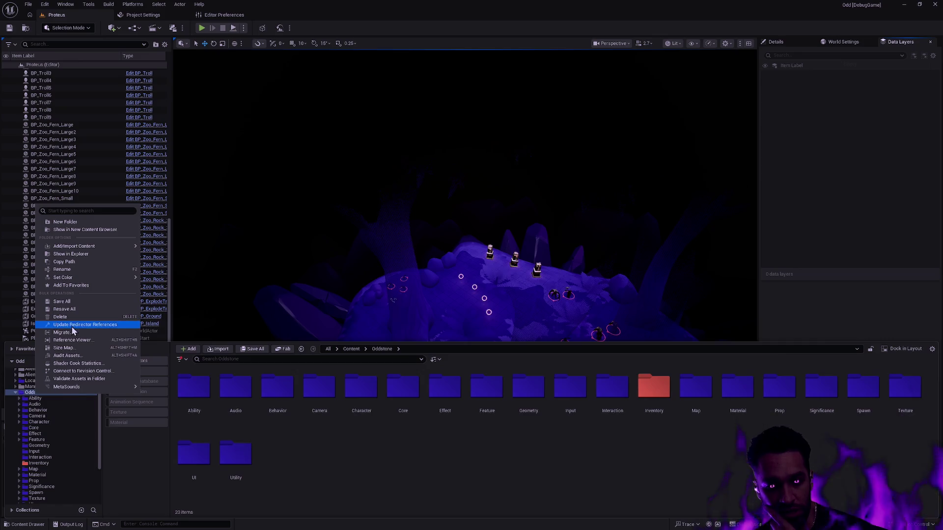
click(84, 224)
text(Cham)
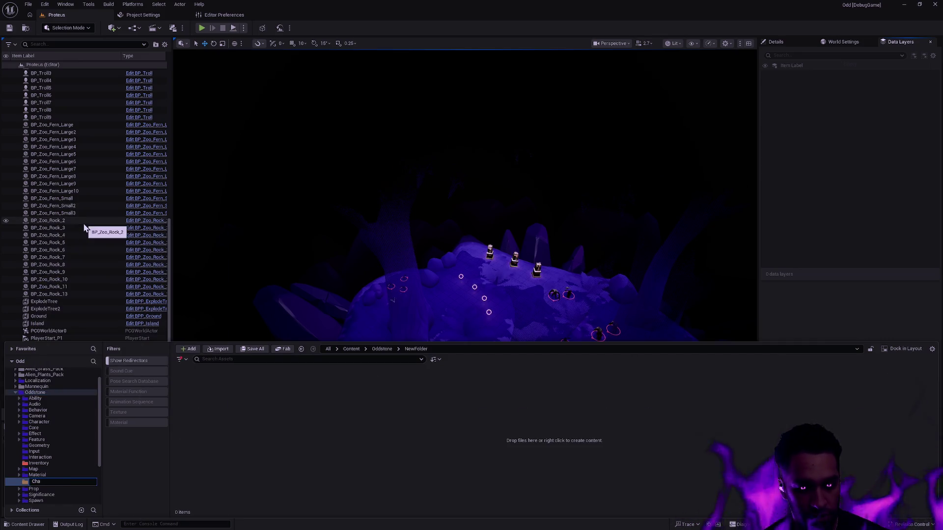
text(pion)
key(Return)
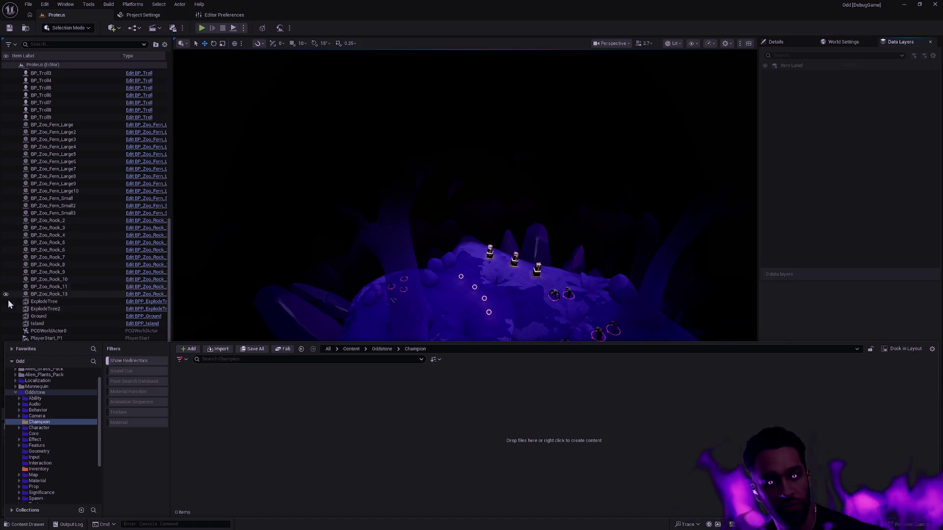
Step: Colour the Champion folder red and open it
right_click(50, 424)
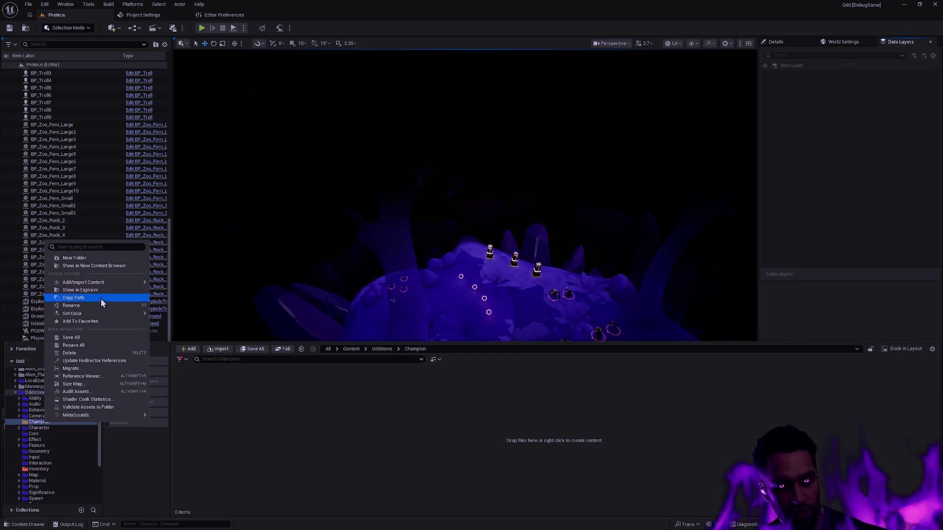
mouse_move(99, 313)
click(166, 354)
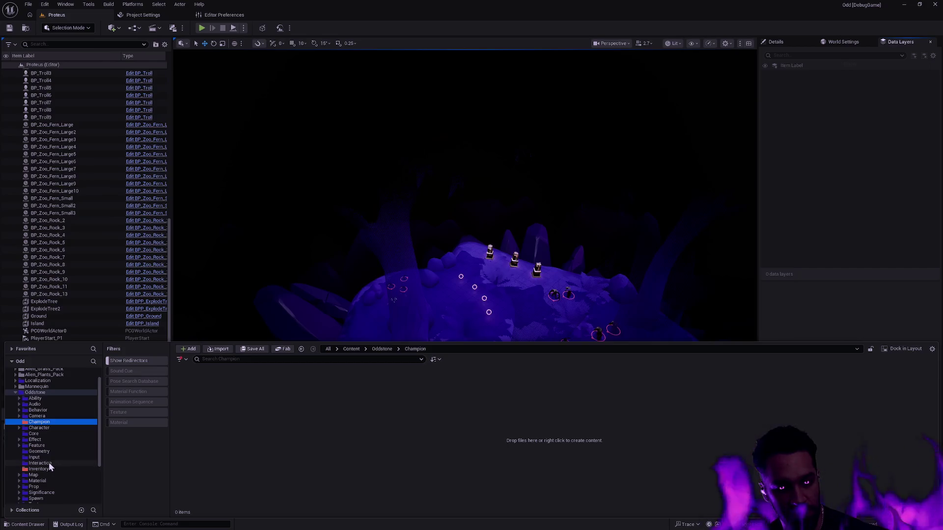
click(79, 428)
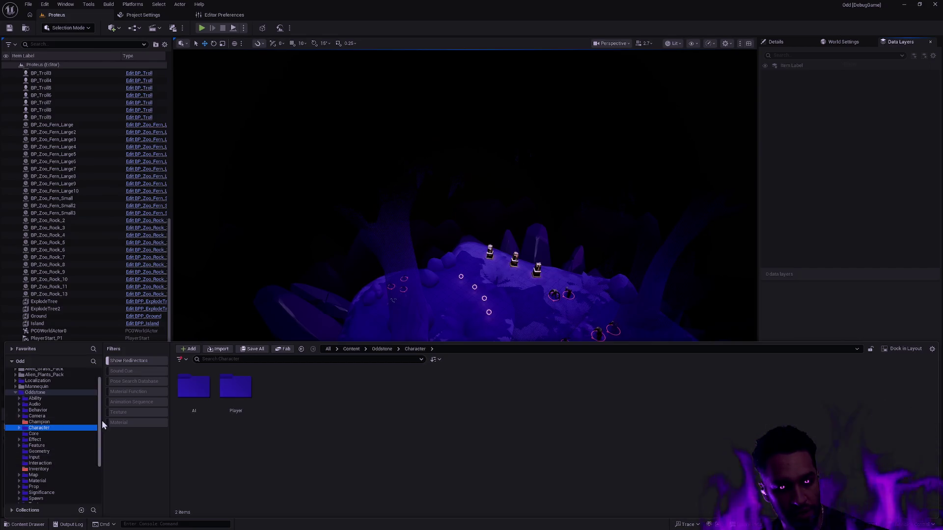
click(79, 422)
right_click(235, 417)
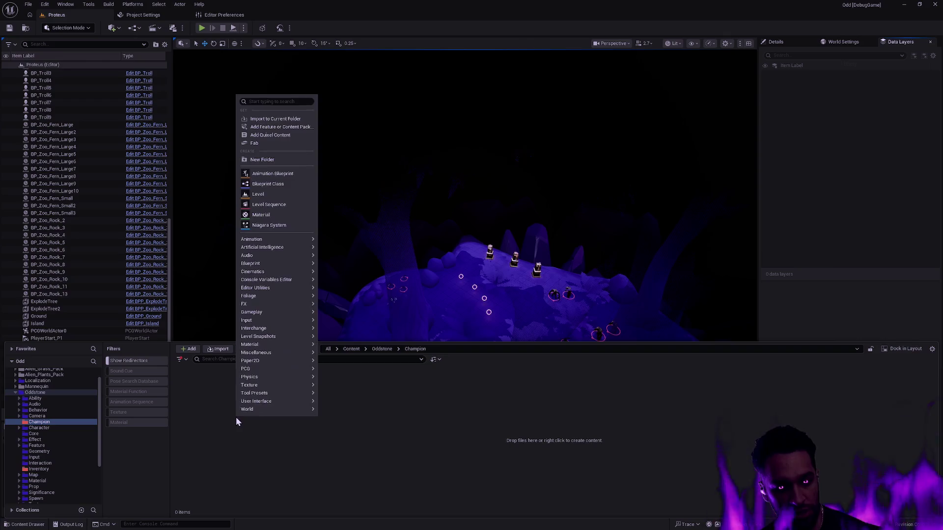
Step: Create a Druid subfolder inside Champion
click(279, 160)
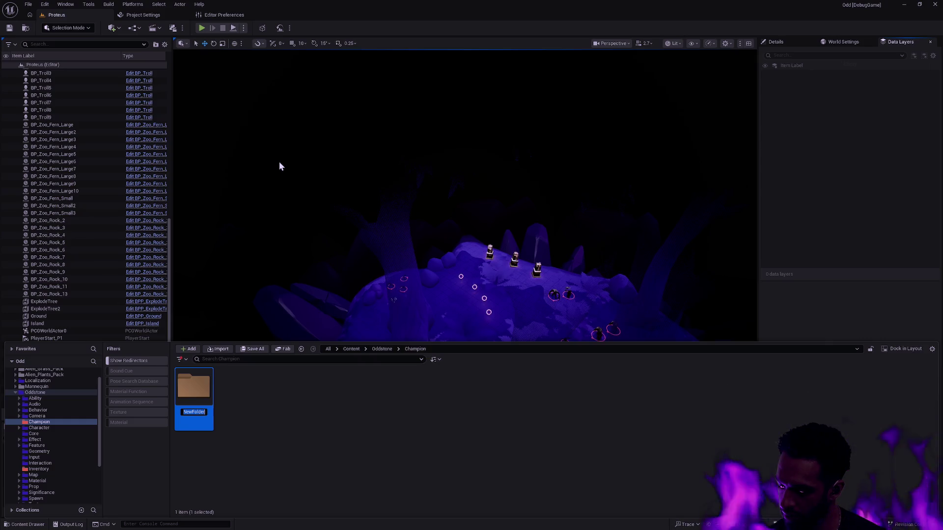
text(Druid)
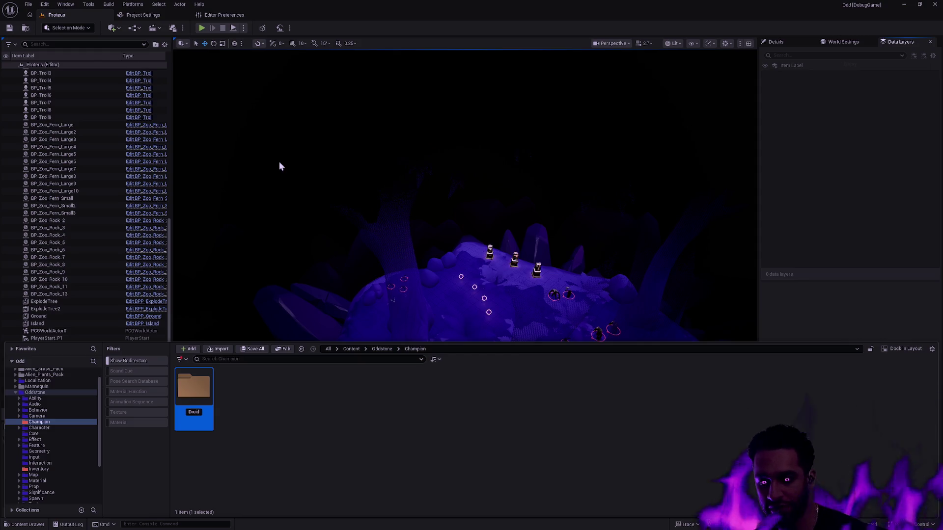
key(Return)
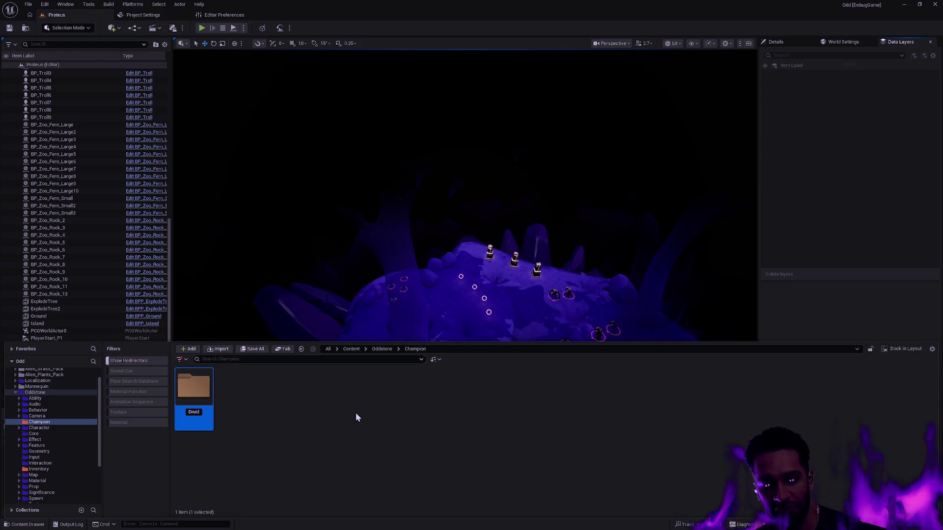
key(Return)
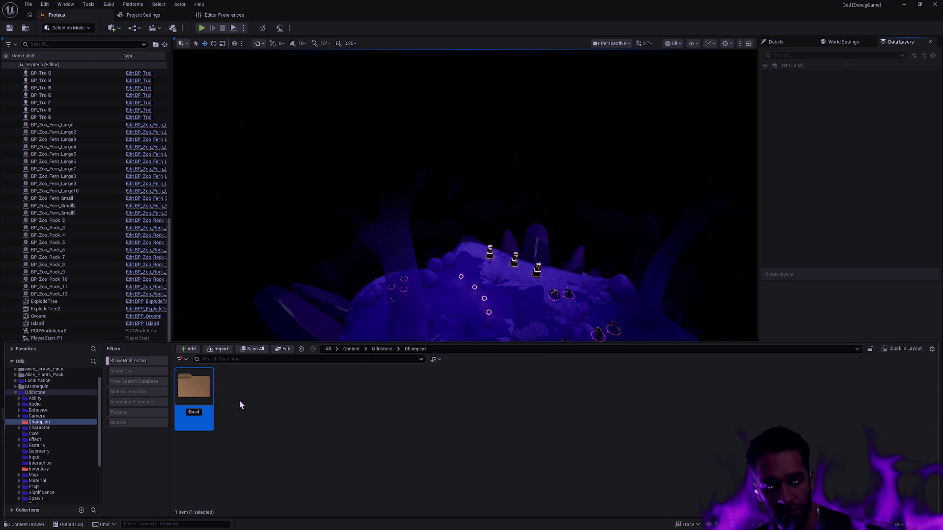
key(Return)
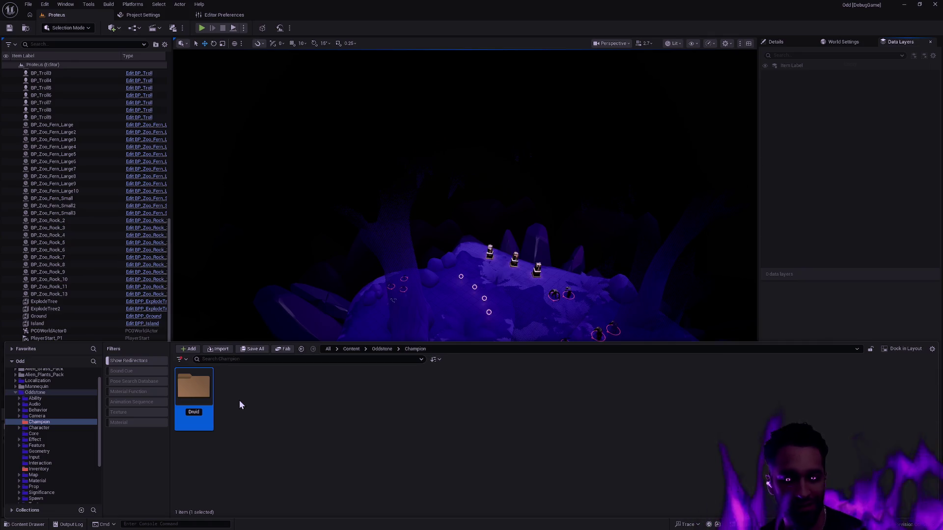
right_click(209, 391)
mouse_move(295, 385)
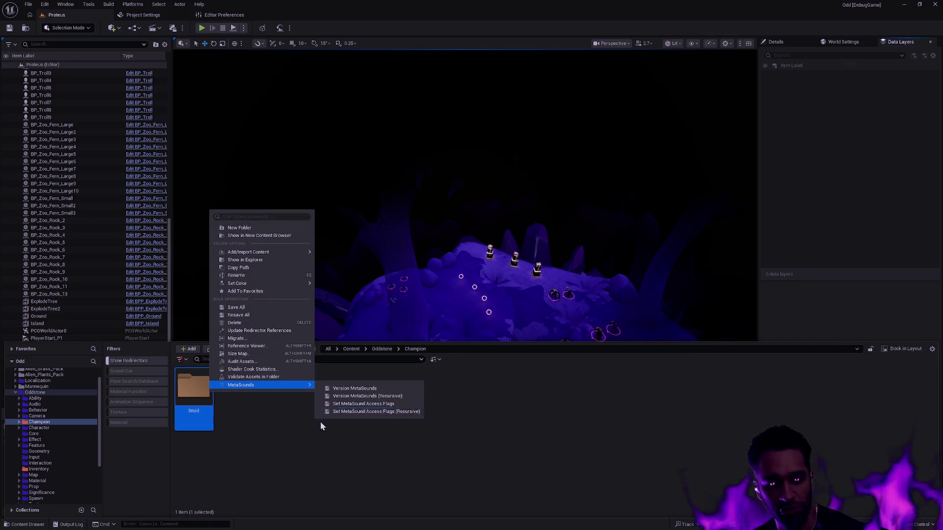
Step: Add Warrior, Mage and Rogue subfolders alongside Druid in Champion
right_click(269, 422)
click(297, 170)
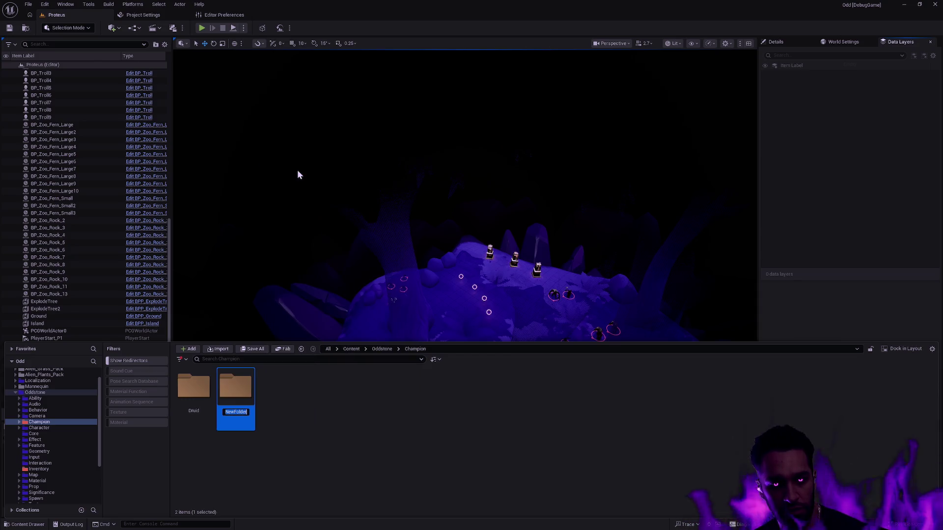
text(Warrior)
key(Return)
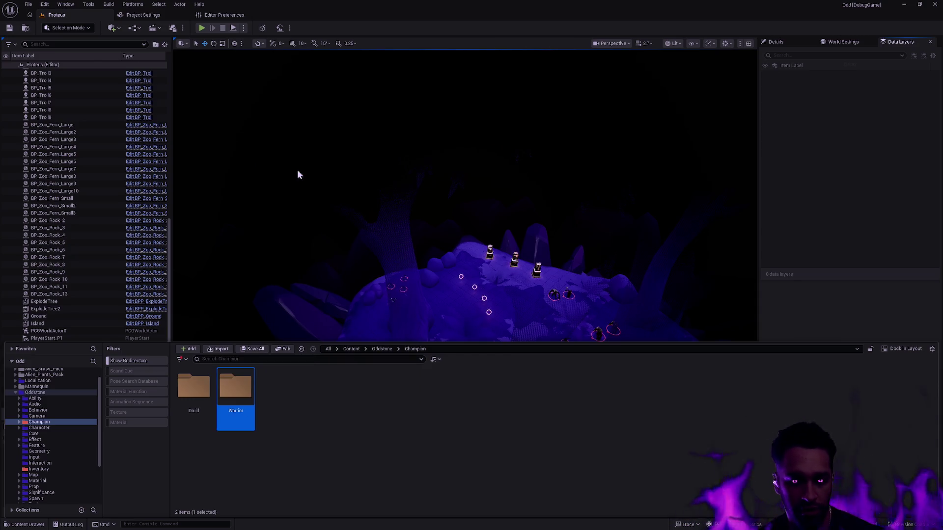
right_click(333, 396)
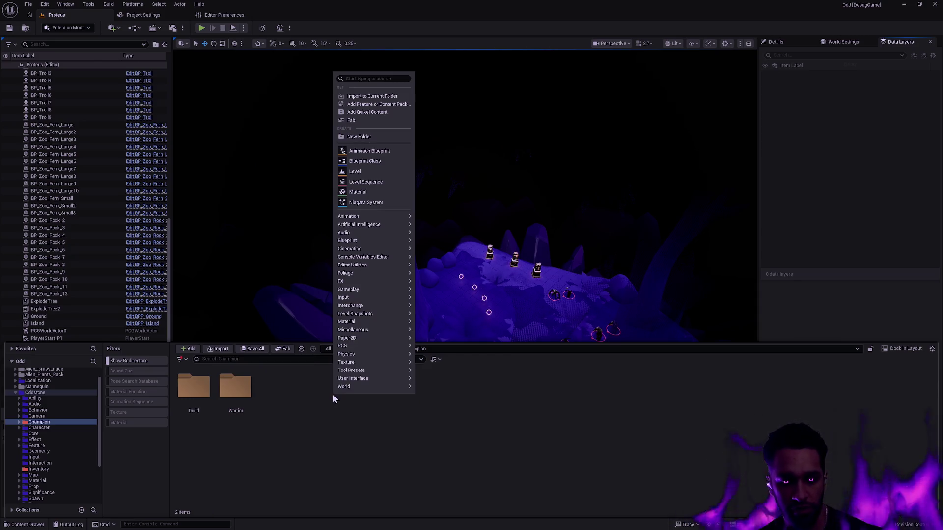
click(366, 139)
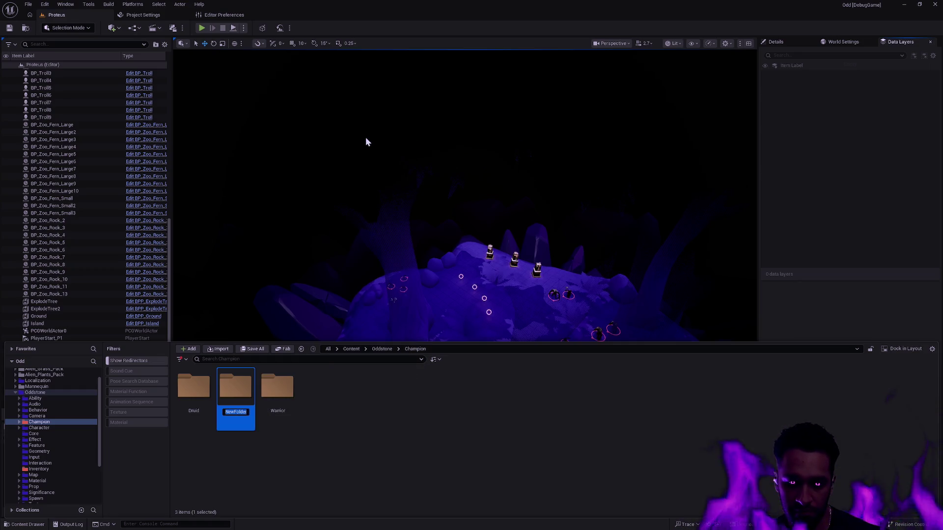
text(Mage)
key(Return)
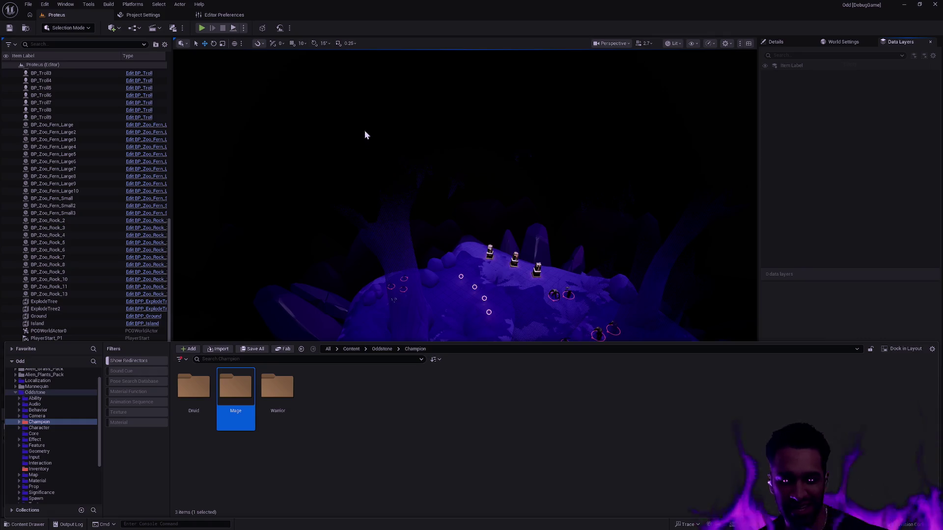
right_click(333, 408)
click(368, 149)
text(Rogue)
key(Return)
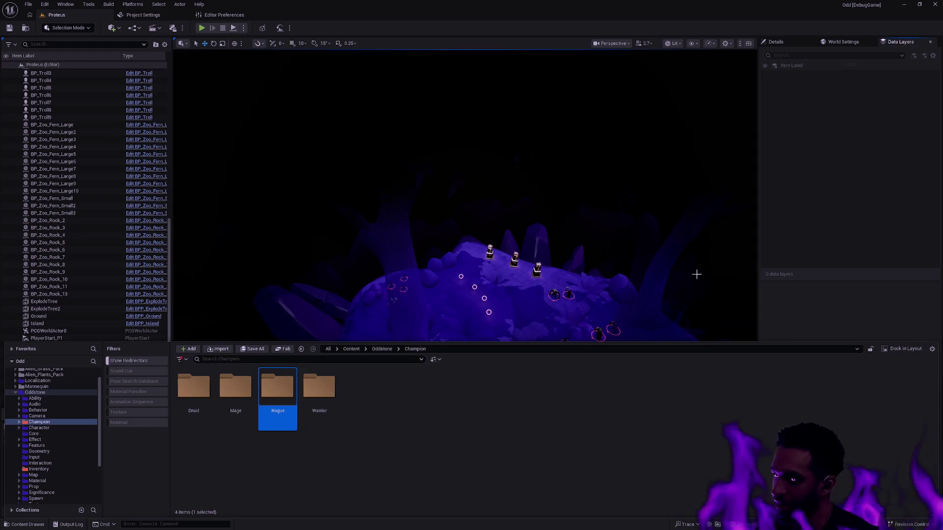
key(alt+Tab)
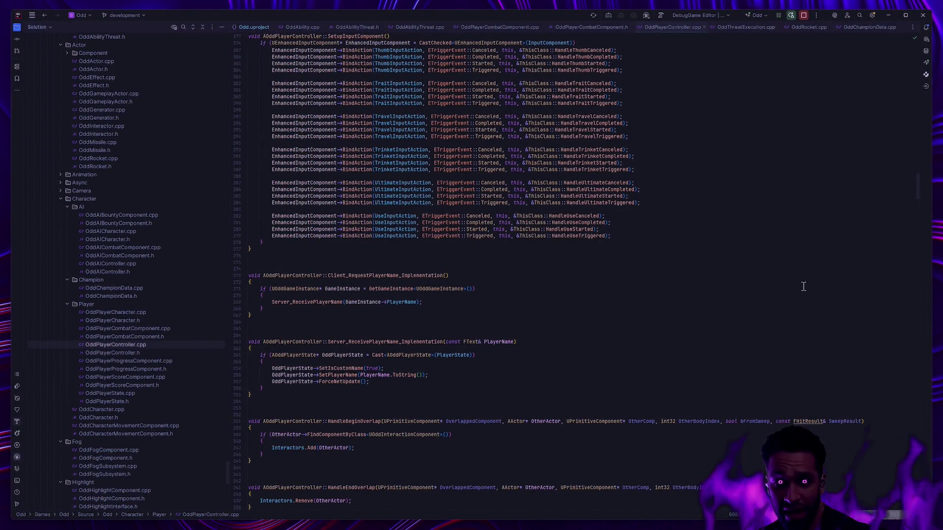
key(ctrl+super+Left)
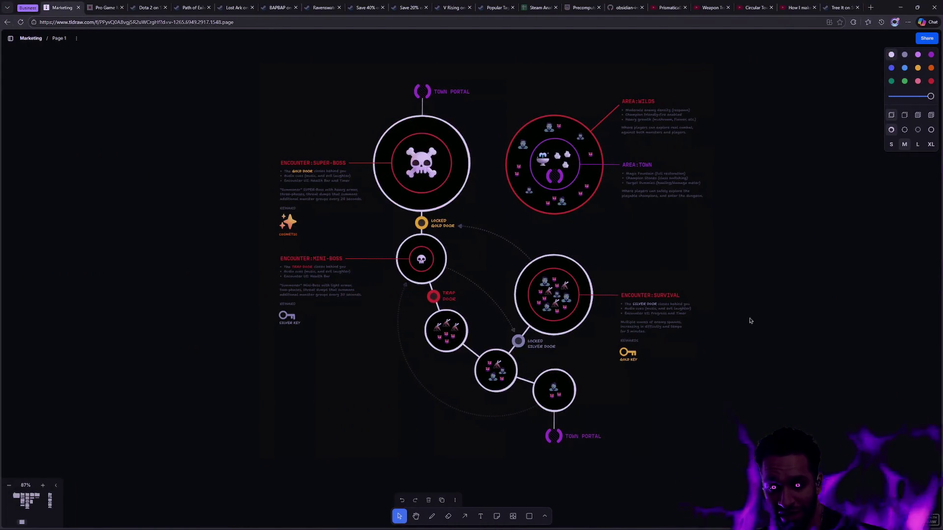
key(ctrl+super+Right)
key(alt+Tab)
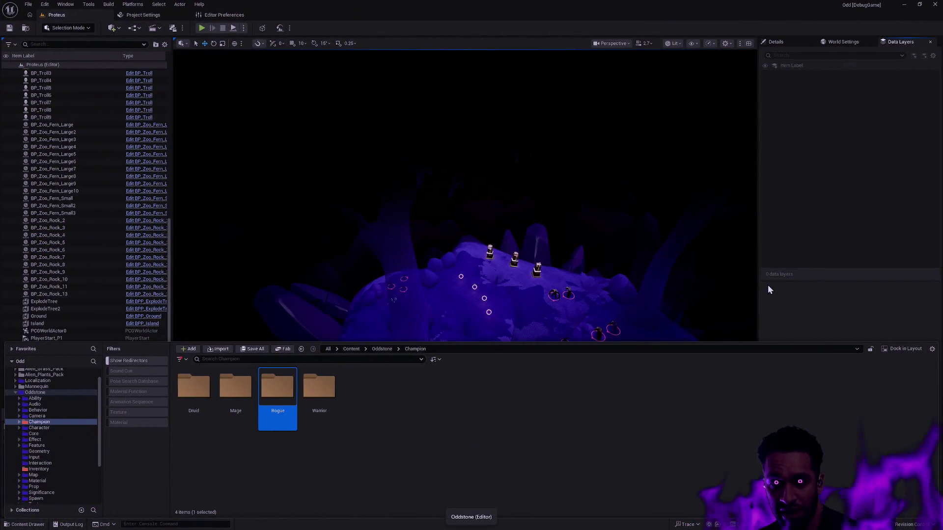
click(724, 192)
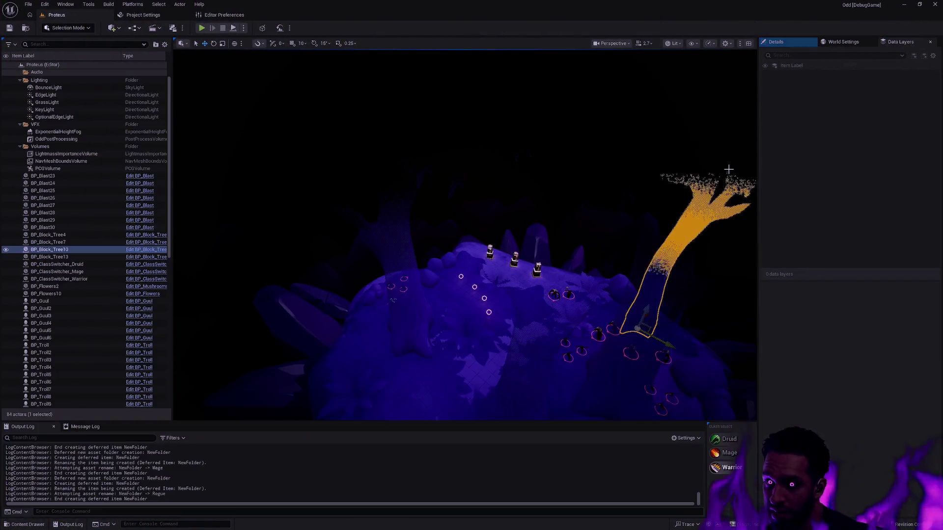
Step: Deselect the tree and fly the camera to look down on the island
click(742, 232)
mouse_move(634, 246)
mouse_down()
mouse_move(634, 304)
mouse_move(637, 265)
mouse_up()
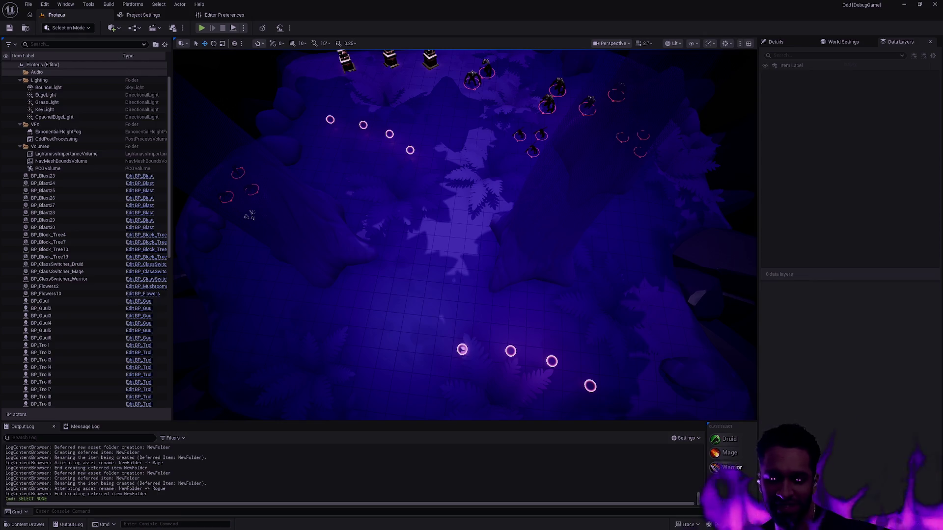
Step: Reopen the content drawer briefly, then check the player controller source code and return
key(ctrl+space)
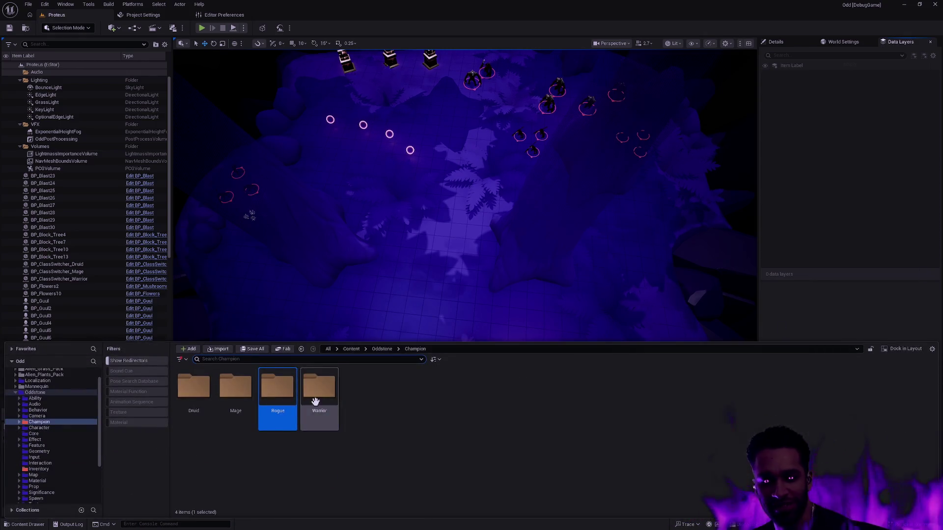
right_click(51, 393)
key(Escape)
right_click(46, 393)
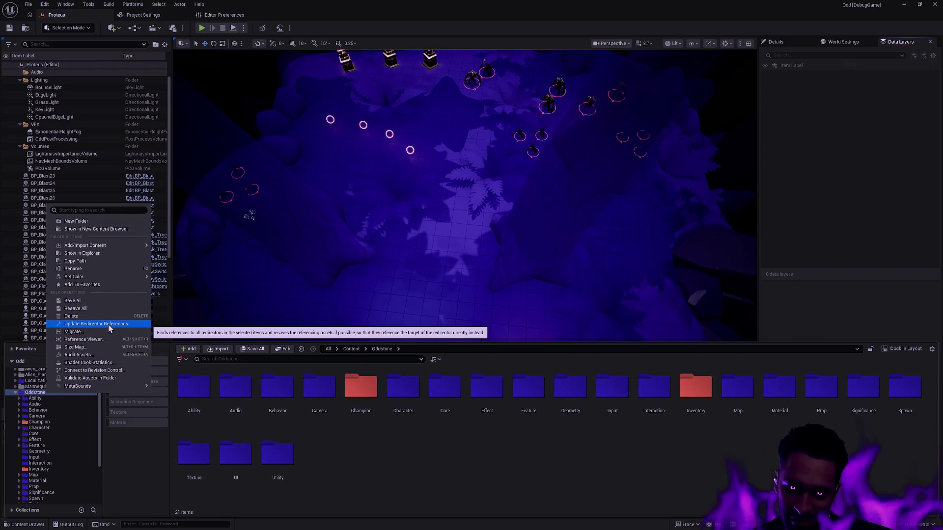
click(694, 231)
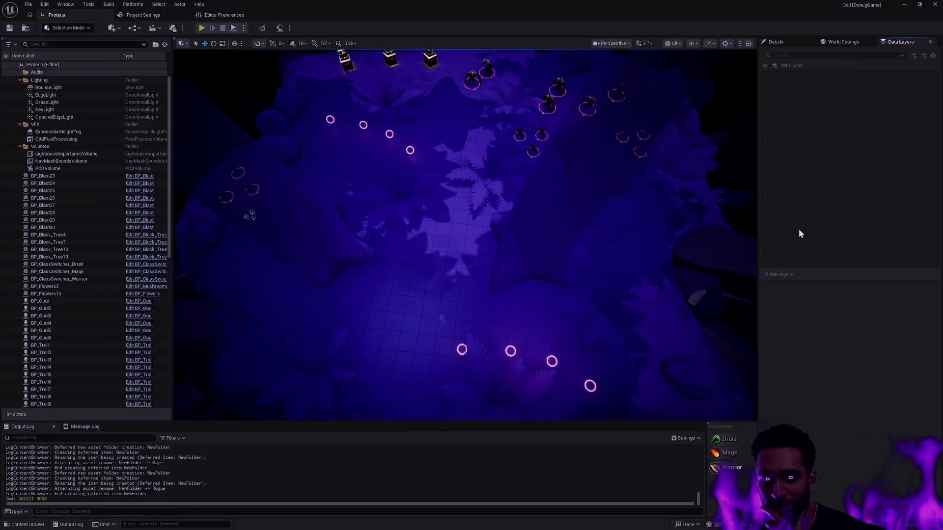
key(alt+Tab)
scroll(168, 395, up, 20)
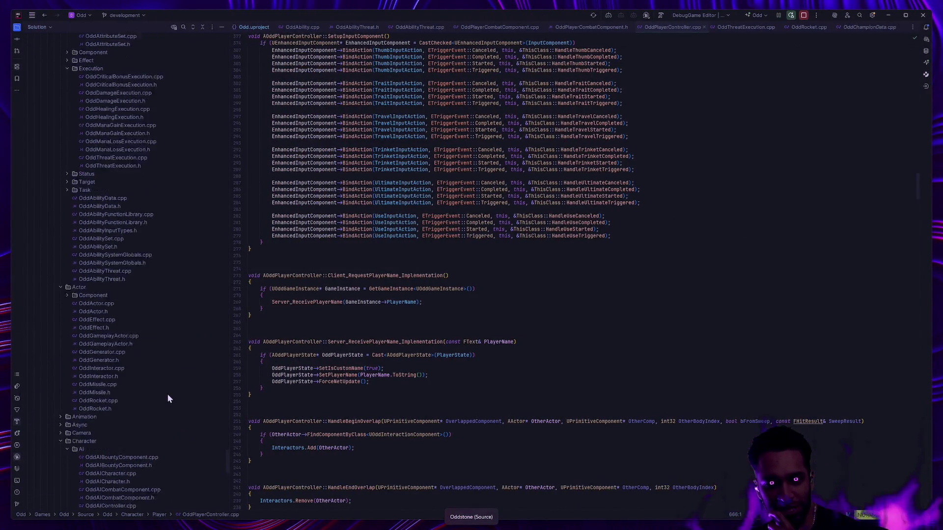
key(alt+Tab)
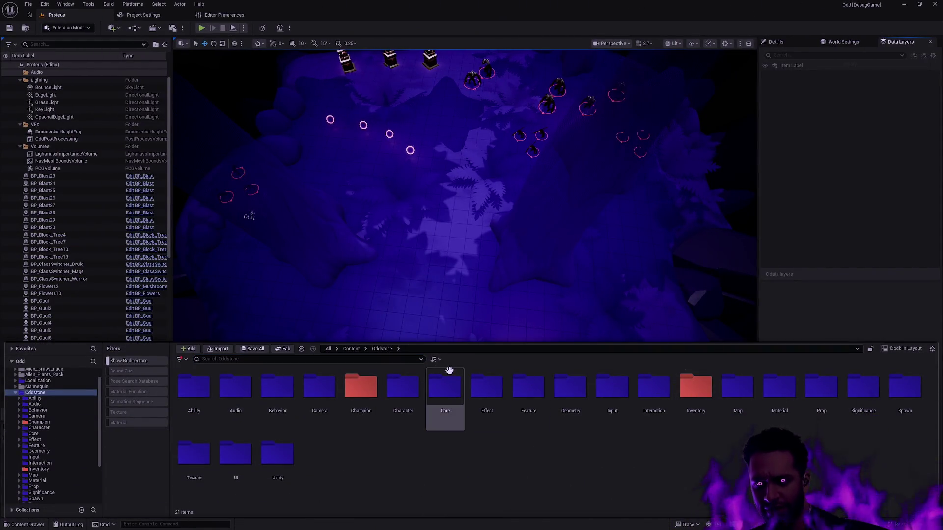
Step: Colour the Druid, Mage, Rogue and Warrior folders in Champion red
double_click(363, 390)
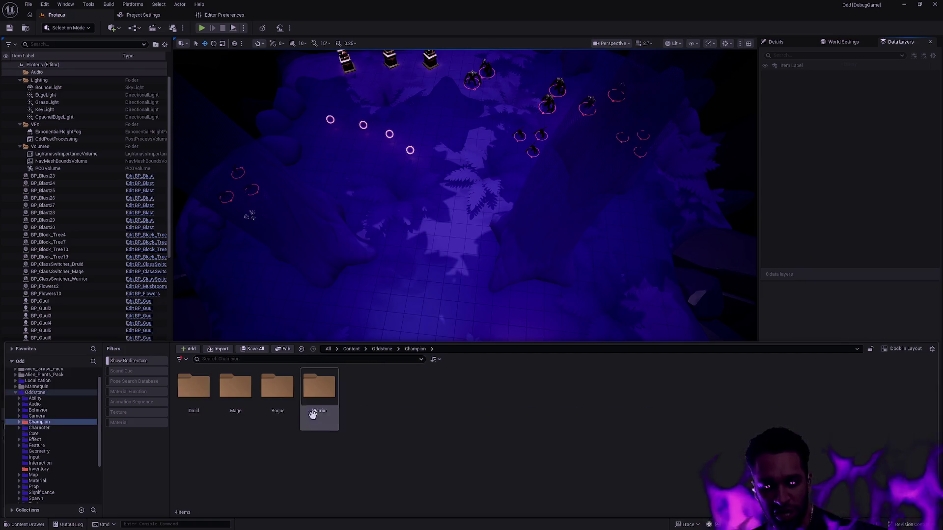
click(320, 411)
shift+click(206, 414)
right_click(206, 413)
mouse_move(264, 293)
click(315, 333)
click(408, 389)
Step: Open Character's Player folder, then pull Content Browser 1 out as its own window
click(39, 427)
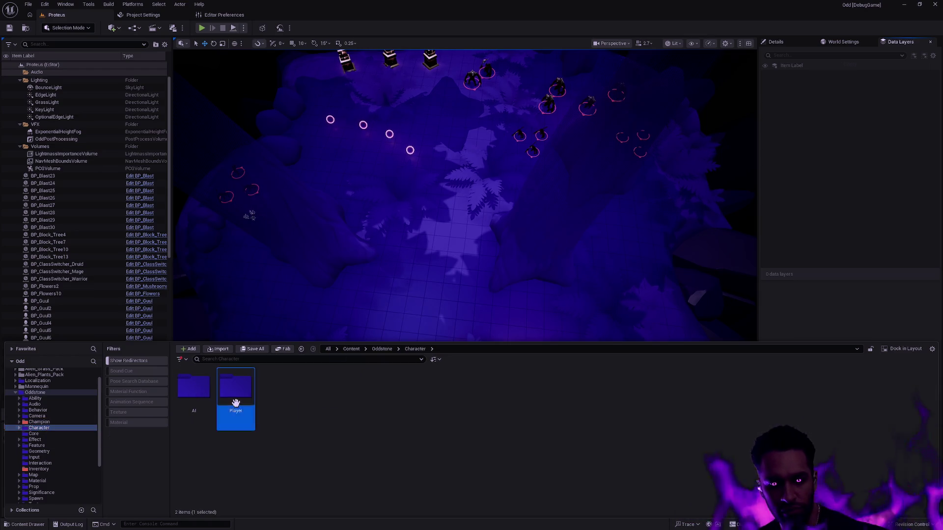
double_click(236, 391)
click(861, 196)
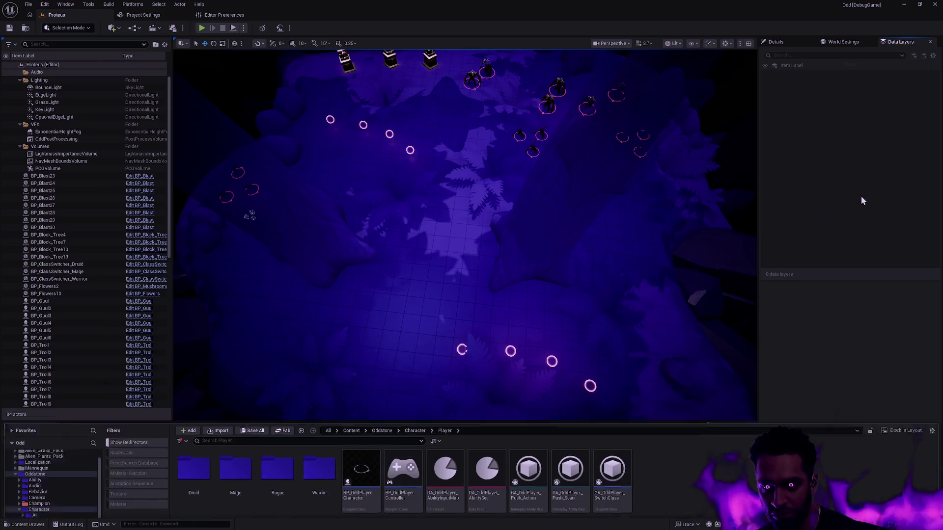
click(65, 4)
mouse_move(108, 43)
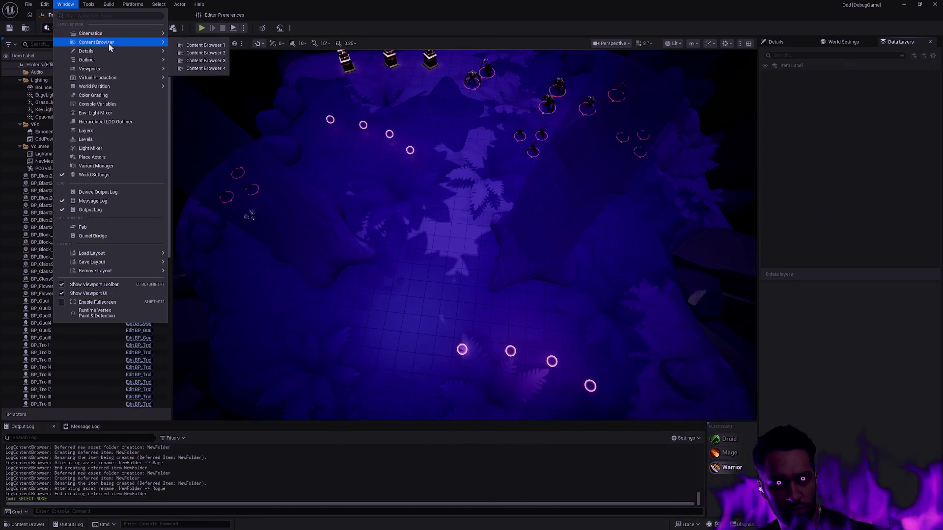
click(191, 45)
mouse_move(142, 427)
mouse_down()
mouse_move(137, 274)
mouse_move(87, 216)
mouse_up()
Step: Open Content Browser 2 and snap both side by side: Character left, Champion right
click(65, 4)
mouse_move(131, 42)
click(211, 53)
mouse_move(541, 132)
mouse_down()
mouse_move(906, 164)
mouse_move(942, 216)
mouse_up()
click(376, 178)
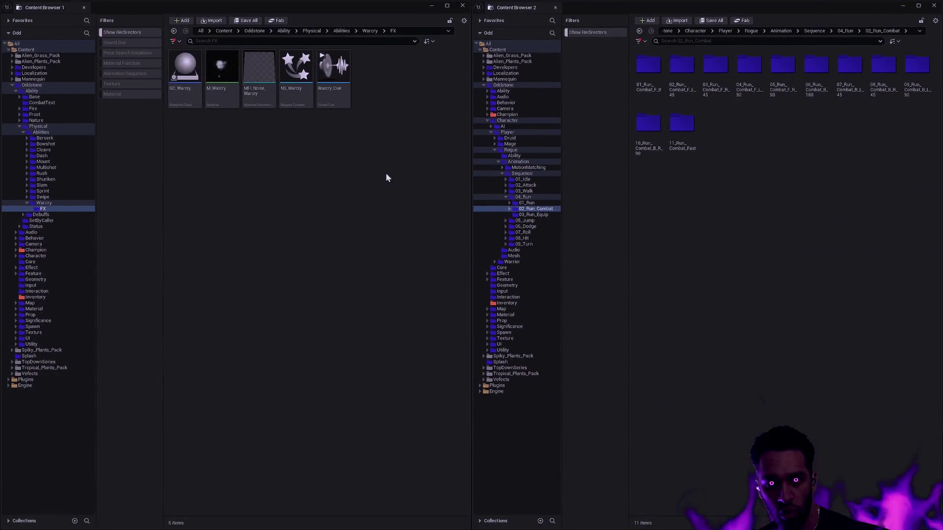
click(38, 256)
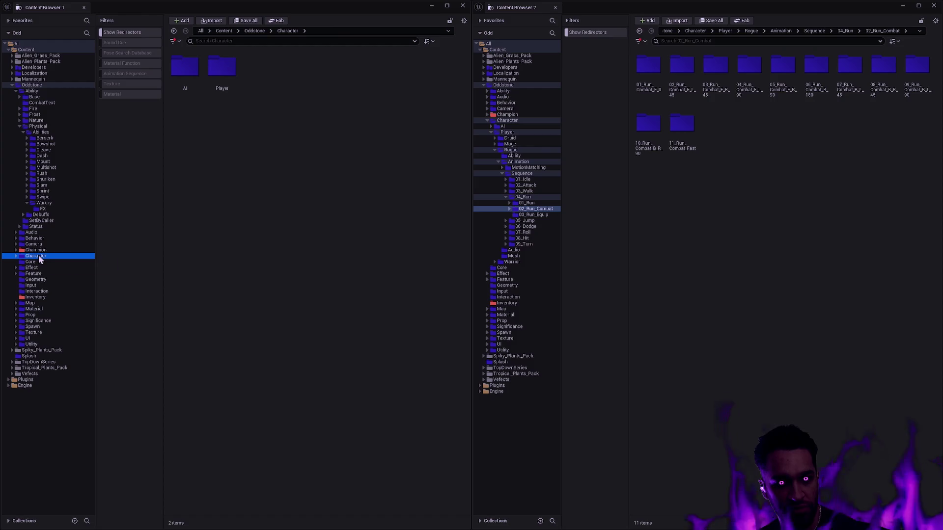
click(507, 115)
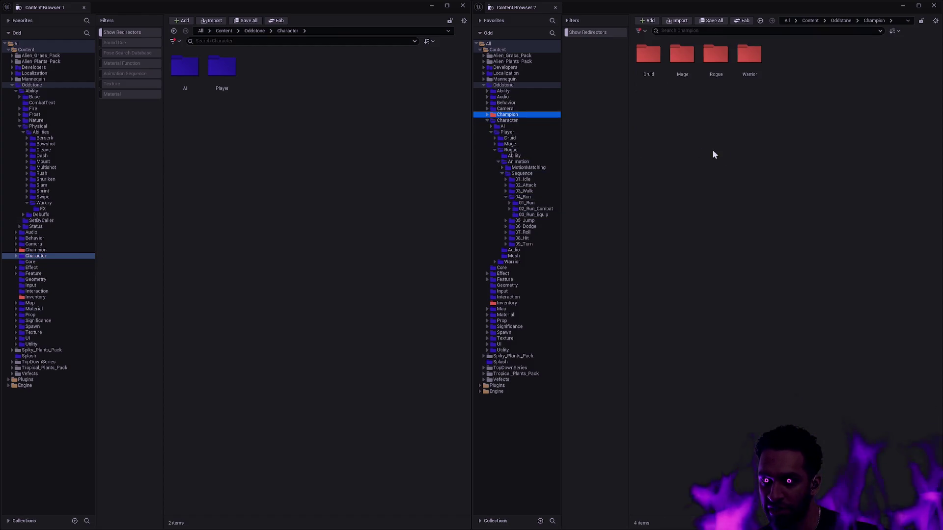
key(ctrl+shift+w)
click(629, 299)
Step: Set the Widget Reflector's application scale to 2, then 1.5, and close it
text(2)
key(Return)
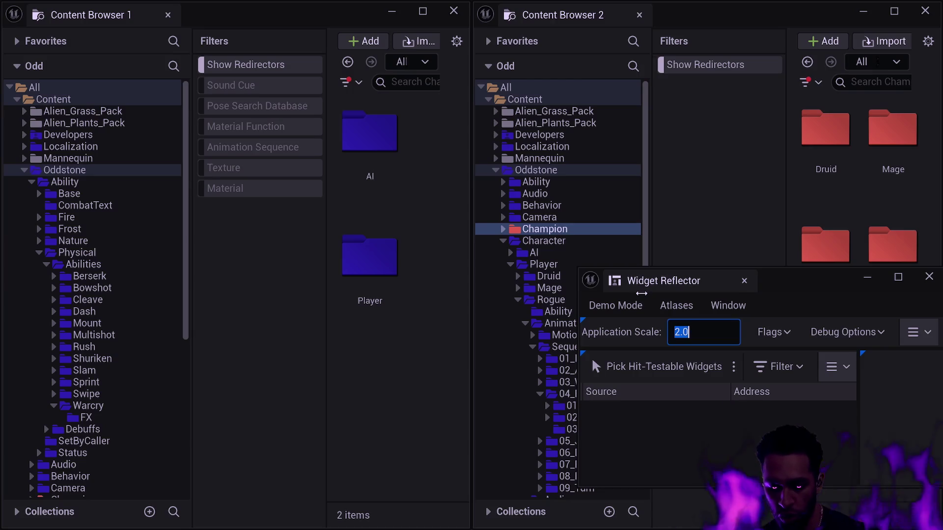
text(1.5)
key(Return)
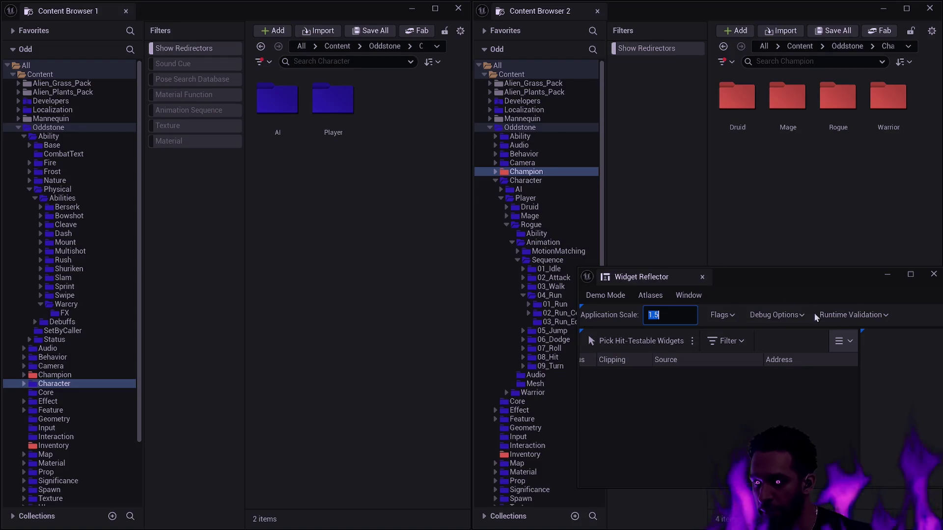
click(927, 278)
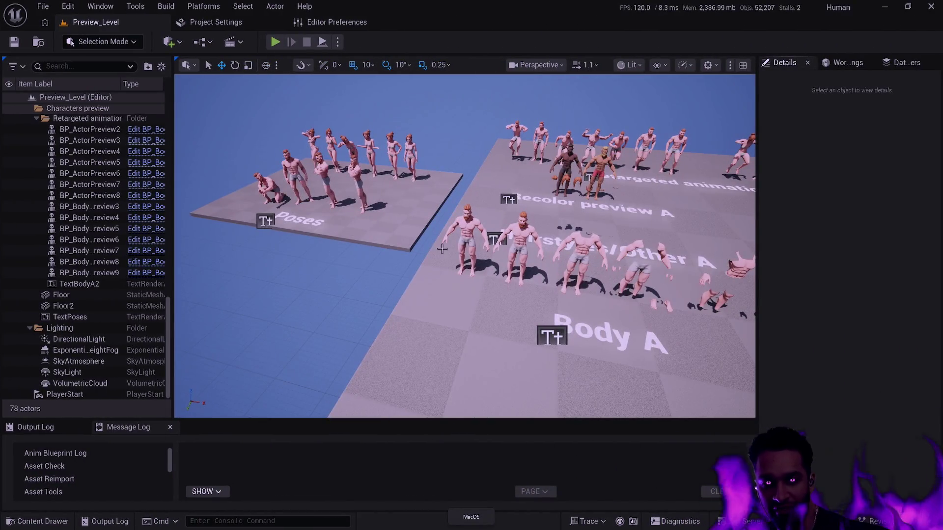
Step: Fly toward the character rows, then collapse CustomizationPack01, Oddstone and StylizedCharacters in the drawer
drag(418, 289, 445, 262)
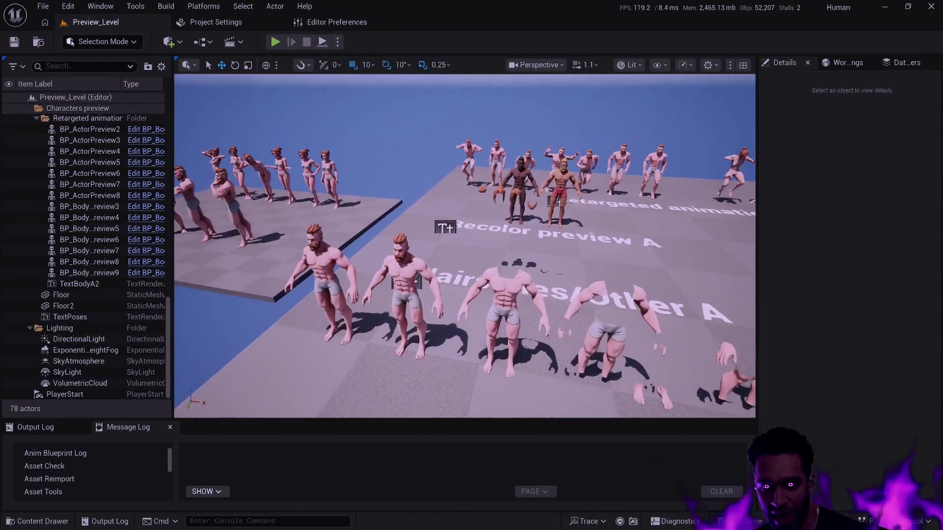
key(ctrl+space)
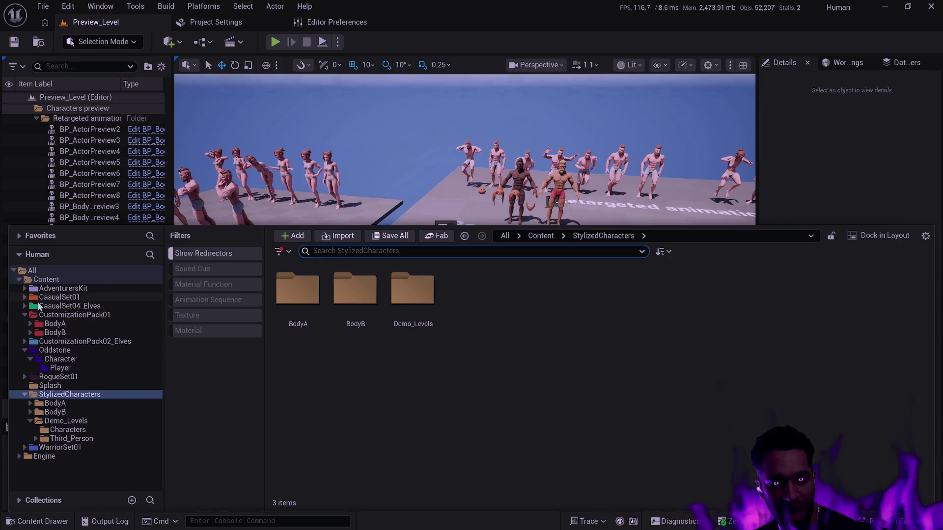
click(24, 315)
click(25, 332)
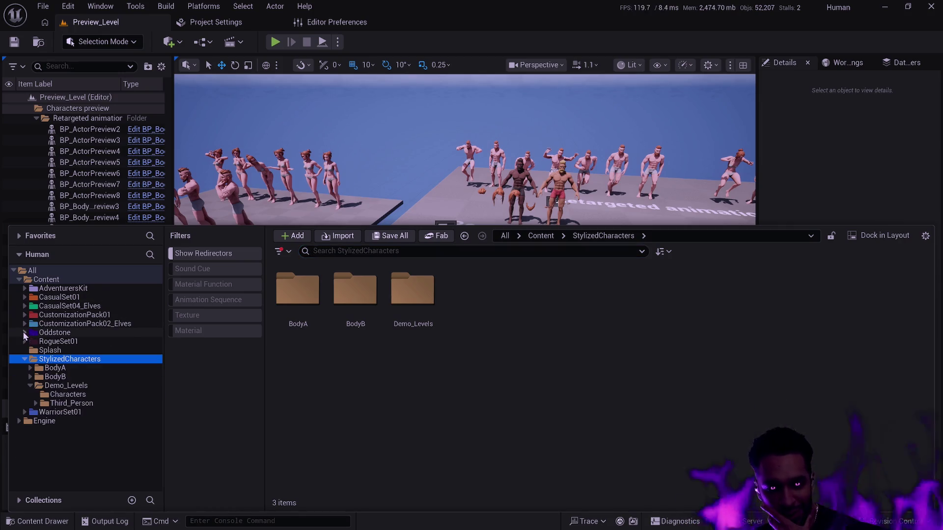
click(25, 360)
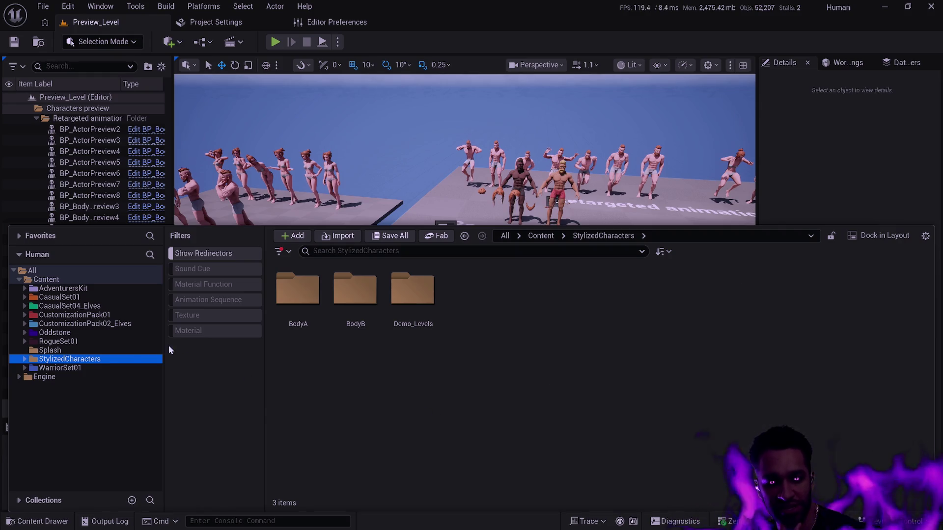
click(25, 333)
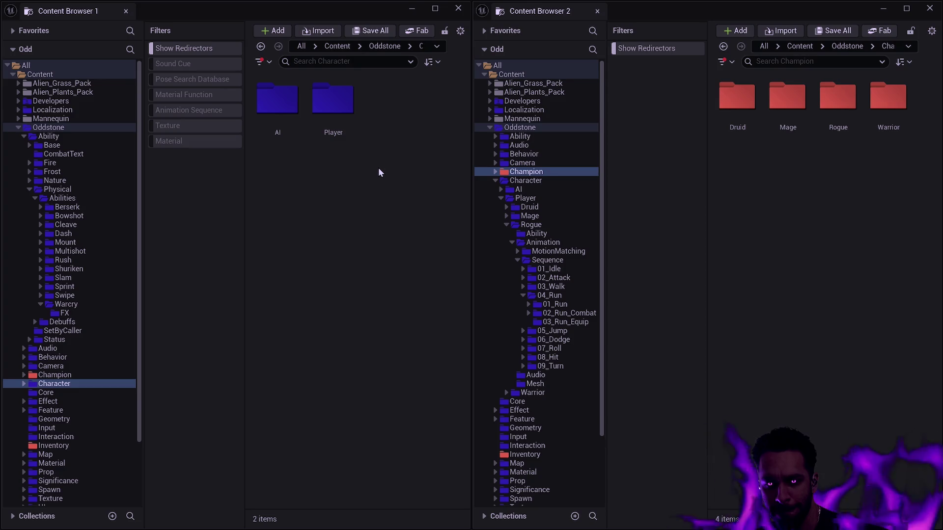
Step: Open the Player folder on the left and reset filters in both browsers
double_click(326, 108)
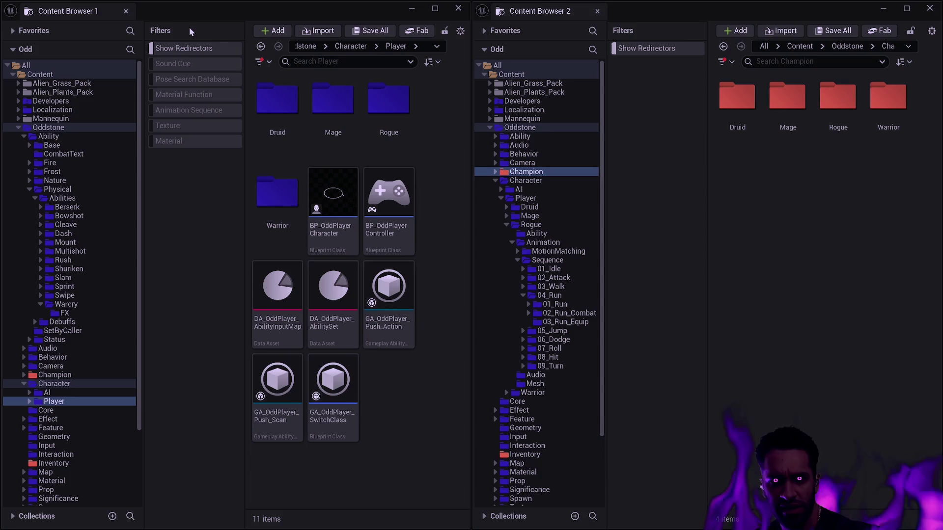
right_click(645, 238)
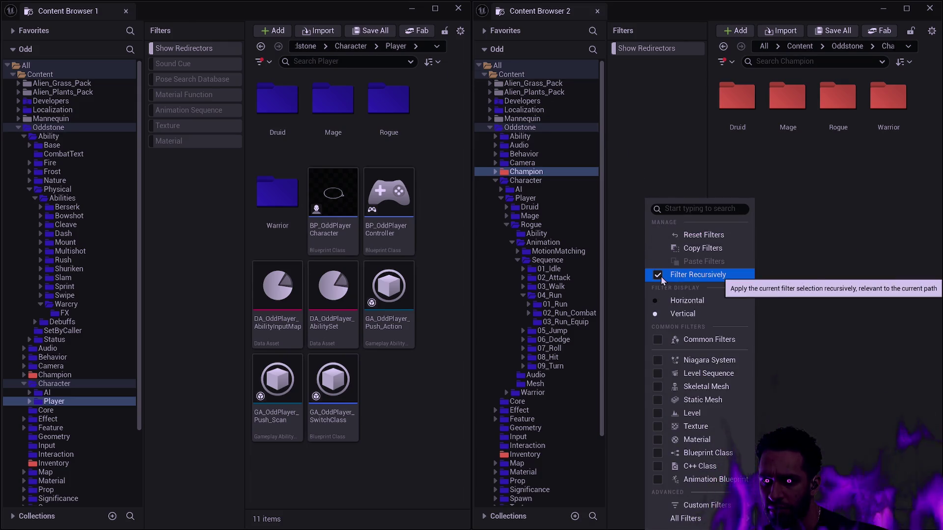
click(688, 235)
right_click(201, 200)
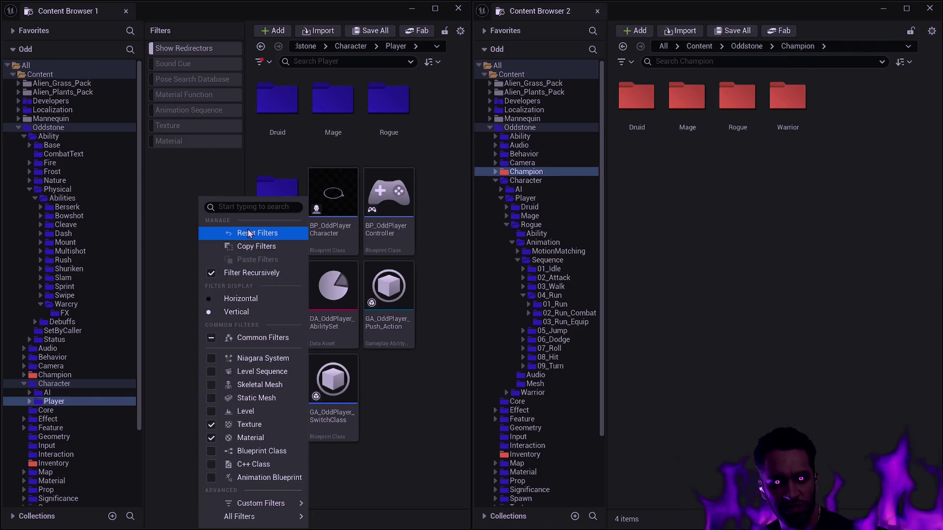
click(249, 233)
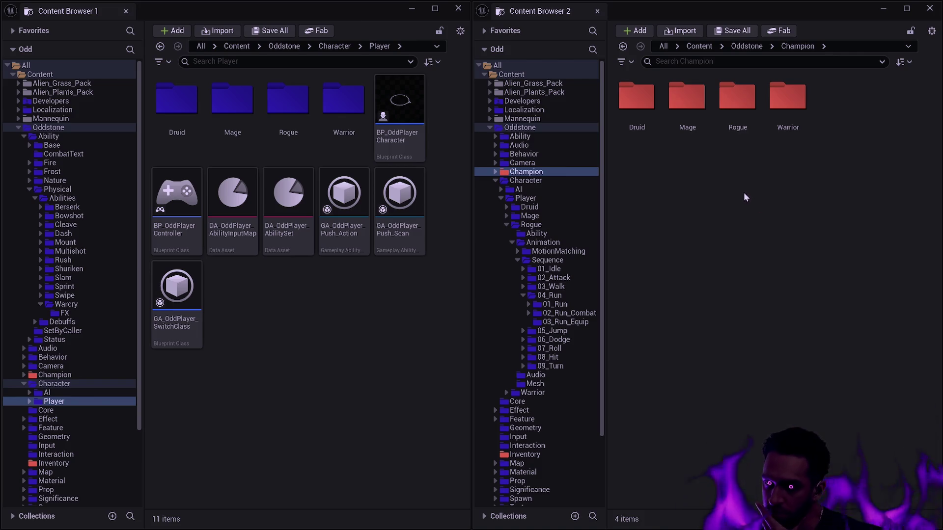
mouse_move(414, 190)
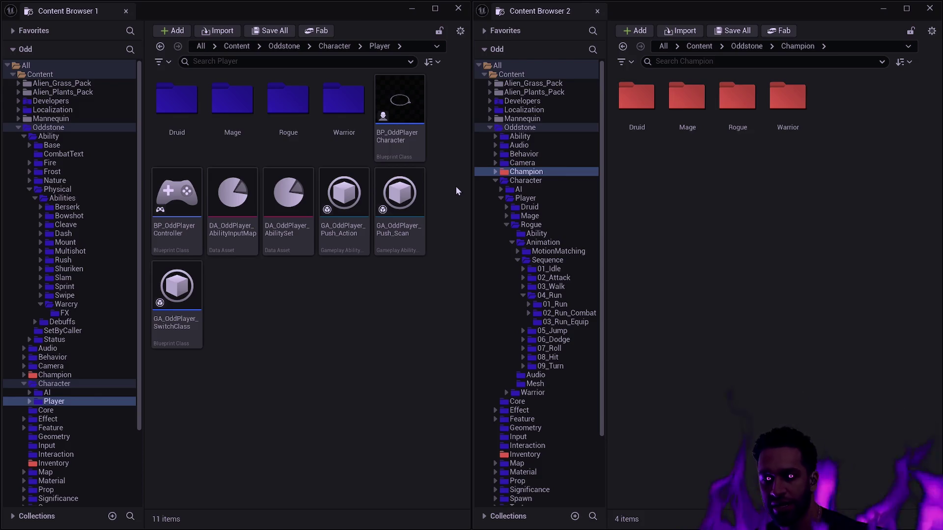
Step: Open the player Druid folder, peek into Ability and Bowshot, then select DA_Druid
double_click(188, 120)
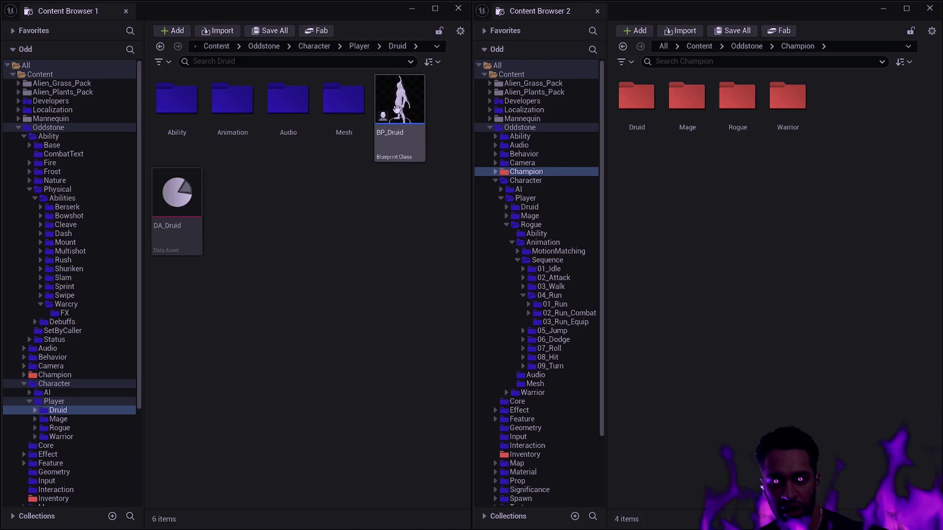
mouse_move(394, 103)
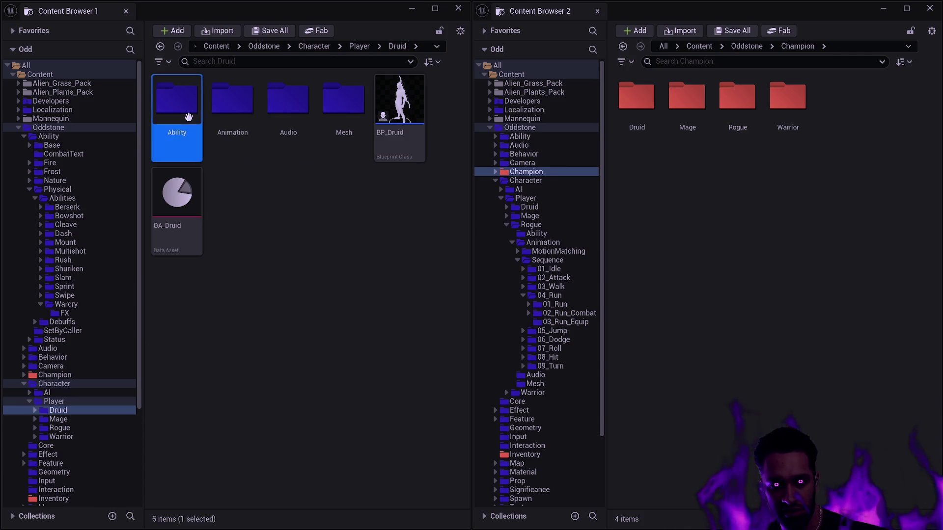
double_click(177, 101)
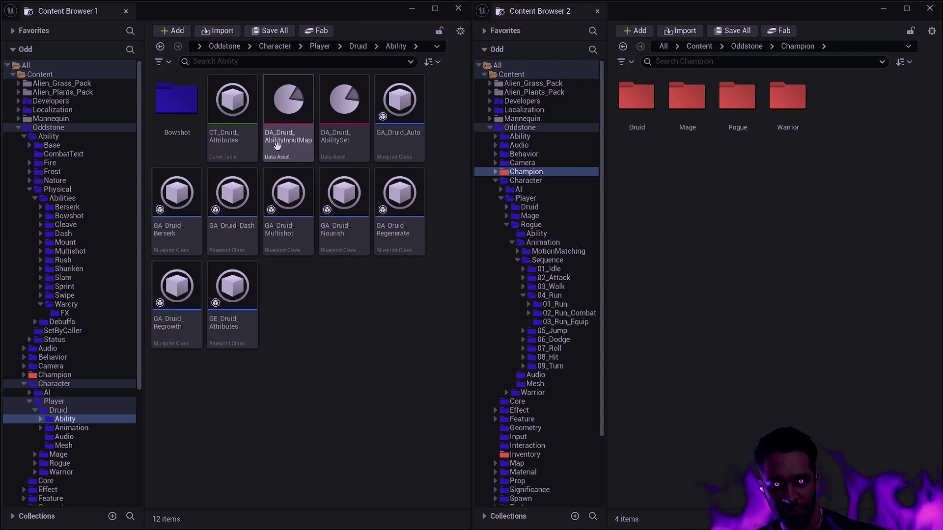
click(192, 117)
double_click(192, 117)
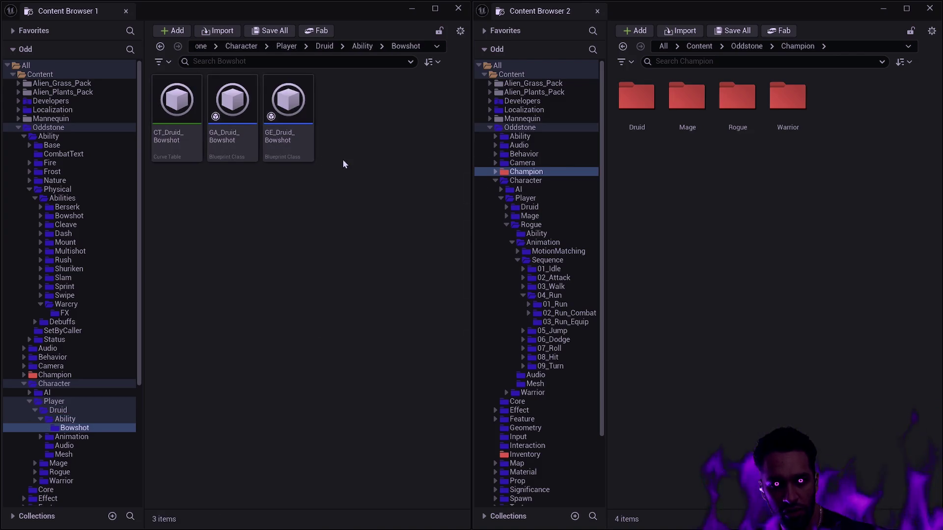
key(alt+Left)
key(alt+Left)
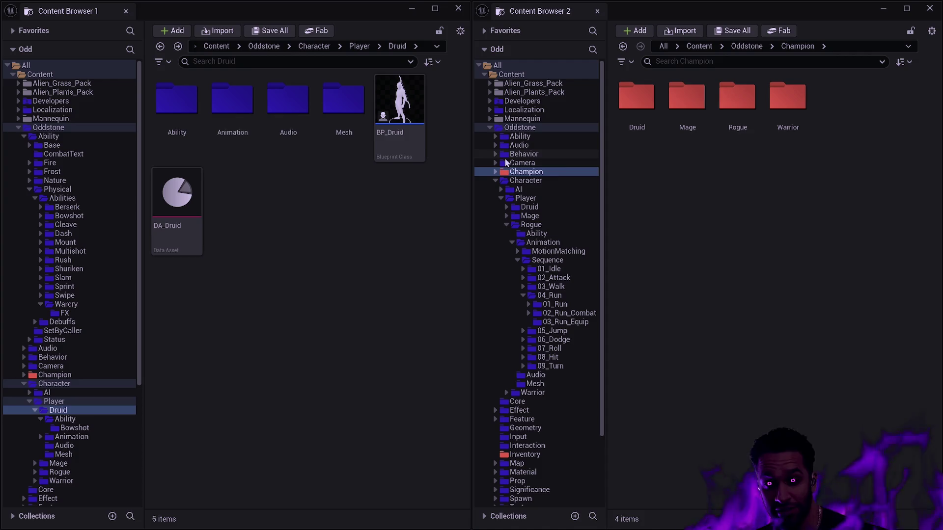
click(196, 206)
mouse_move(399, 155)
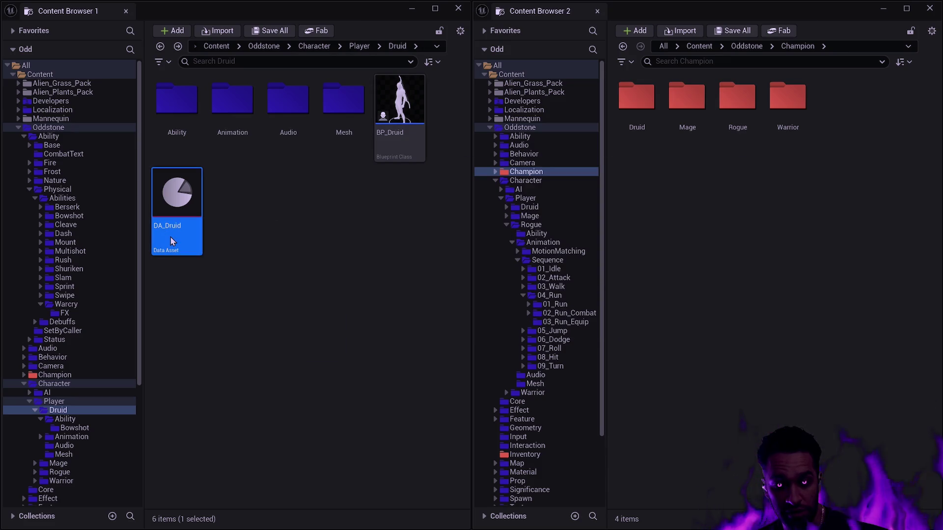
mouse_move(170, 235)
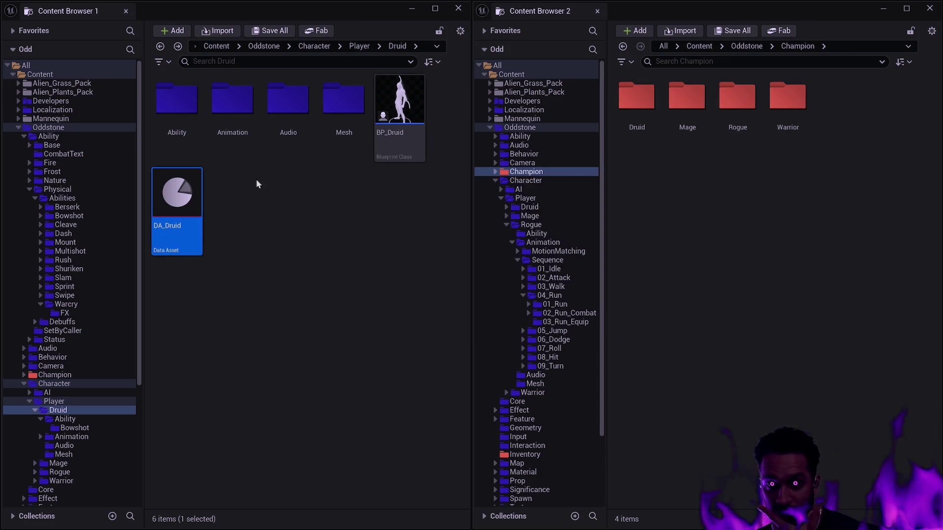
mouse_move(405, 13)
mouse_down()
mouse_move(423, 57)
mouse_move(685, 189)
mouse_move(400, 108)
mouse_move(322, 75)
mouse_move(353, 63)
mouse_move(295, 36)
mouse_up()
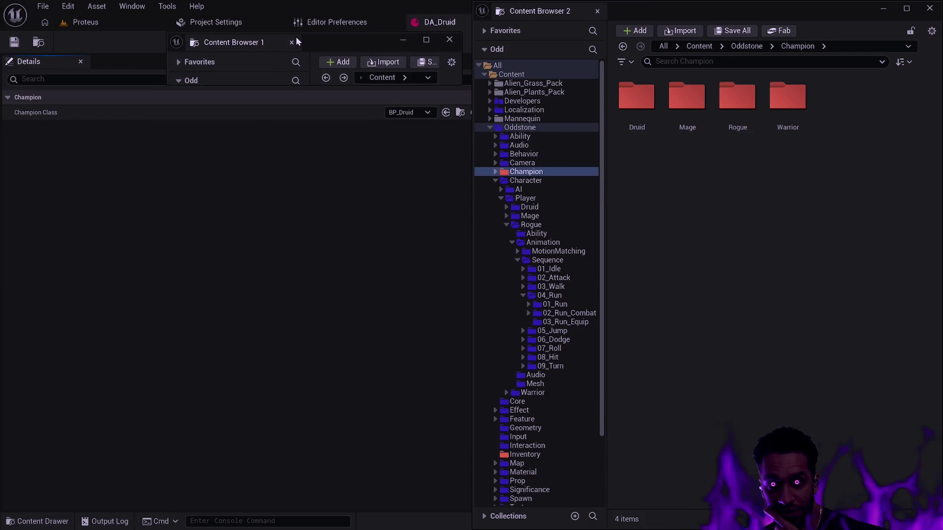
drag(357, 43, 1, 61)
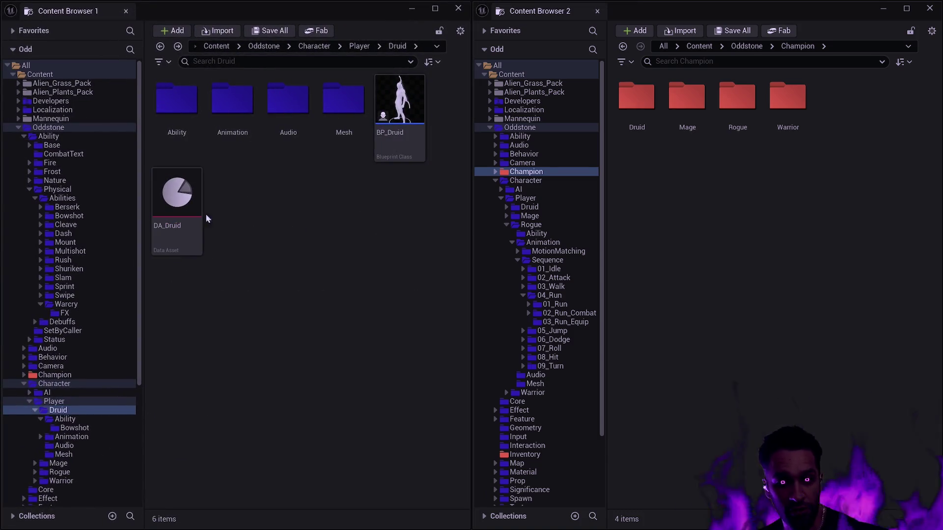
click(178, 210)
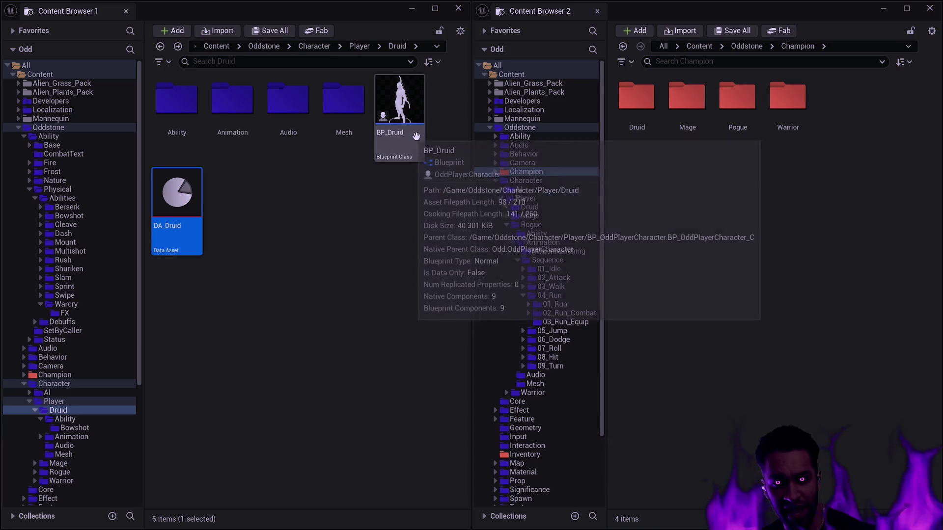
Step: Move Ability, BP_Druid and DA_Druid into Champion's Druid folder
ctrl+click(416, 137)
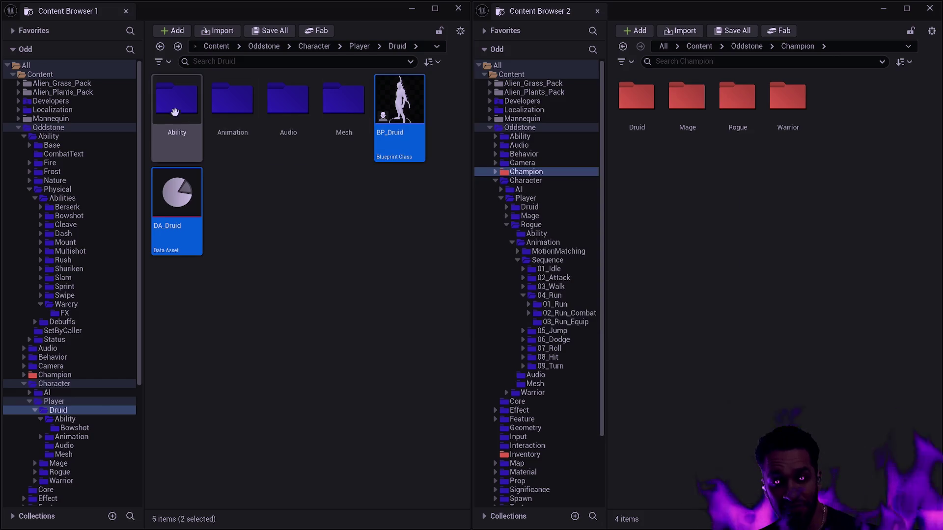
mouse_move(176, 99)
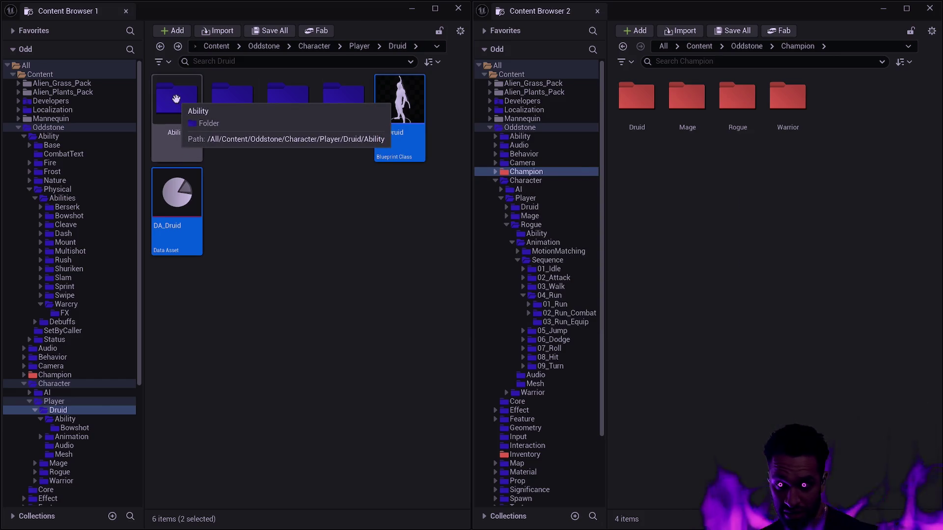
ctrl+click(177, 99)
click(640, 97)
double_click(640, 97)
mouse_move(421, 130)
mouse_down()
mouse_move(702, 164)
mouse_move(714, 175)
mouse_up()
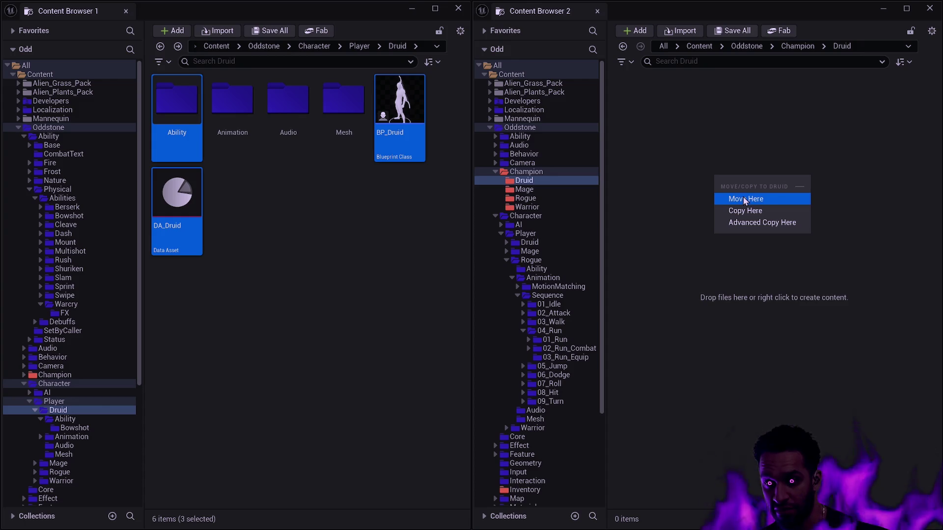
click(743, 196)
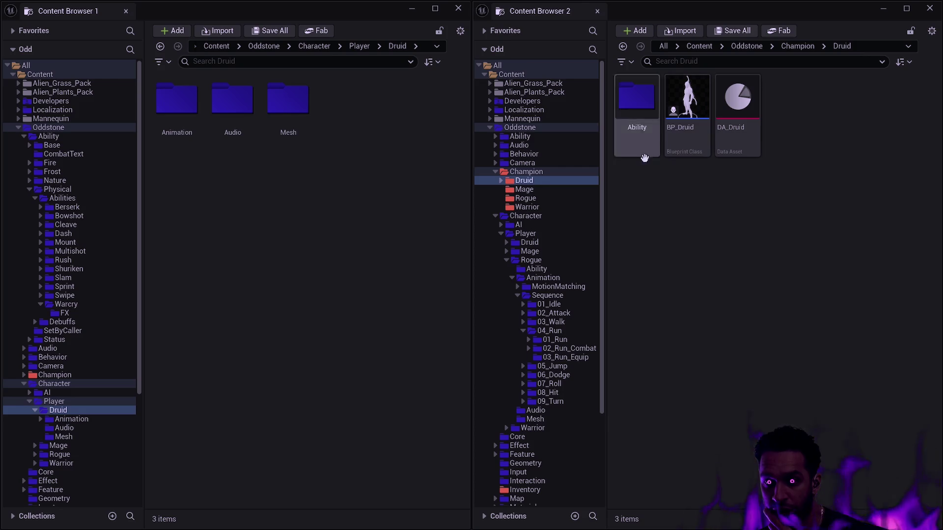
Step: Colour the moved Bowshot and Ability folders red
double_click(637, 100)
click(634, 136)
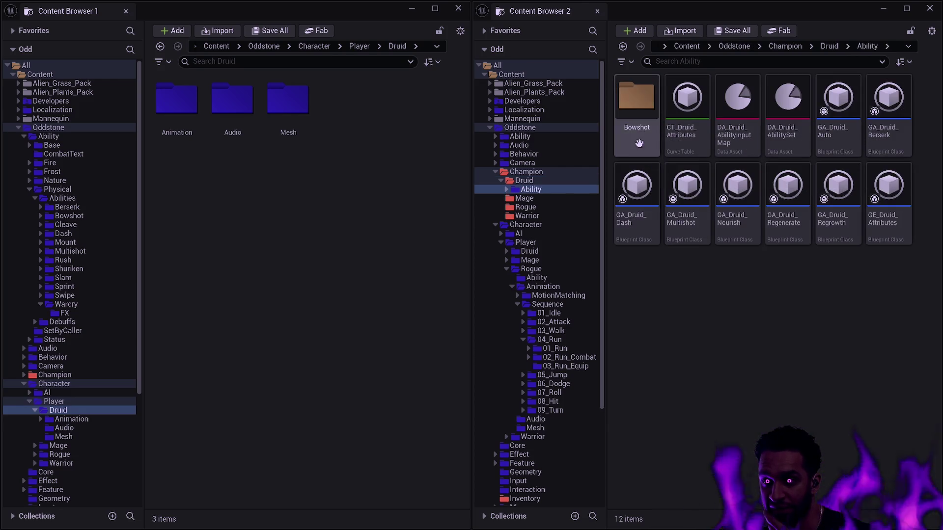
right_click(633, 138)
mouse_move(698, 244)
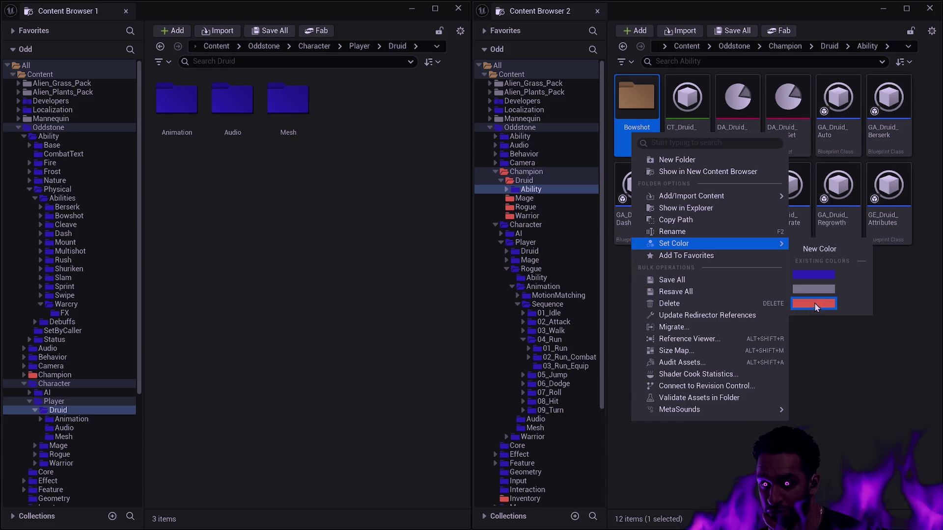
click(814, 302)
key(alt+Left)
right_click(637, 135)
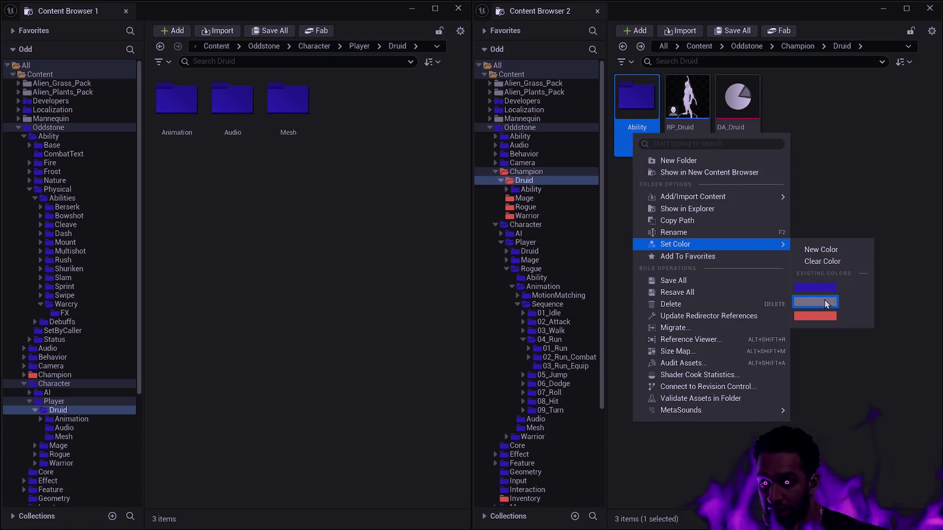
click(821, 305)
Step: Return to the Champion folder and expand Ability in the tree to show Bowshot
click(800, 302)
key(alt+Left)
click(719, 254)
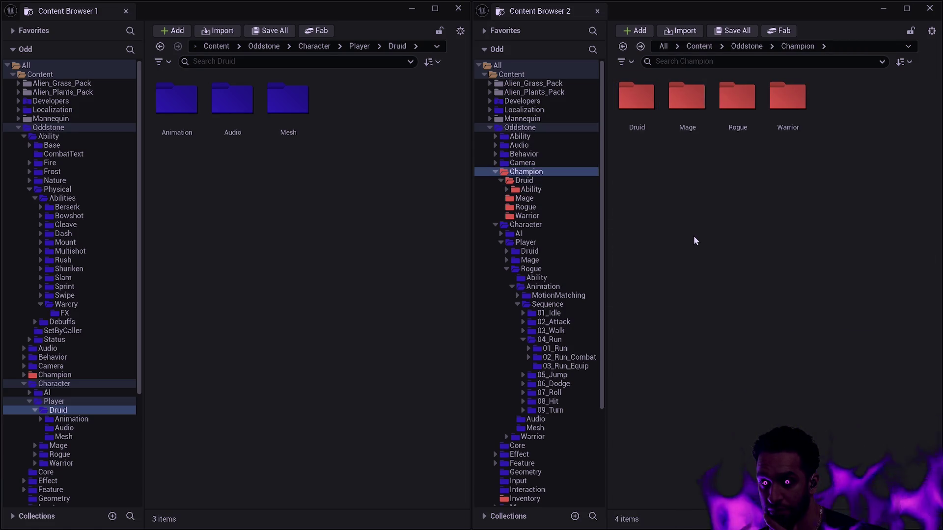
click(507, 190)
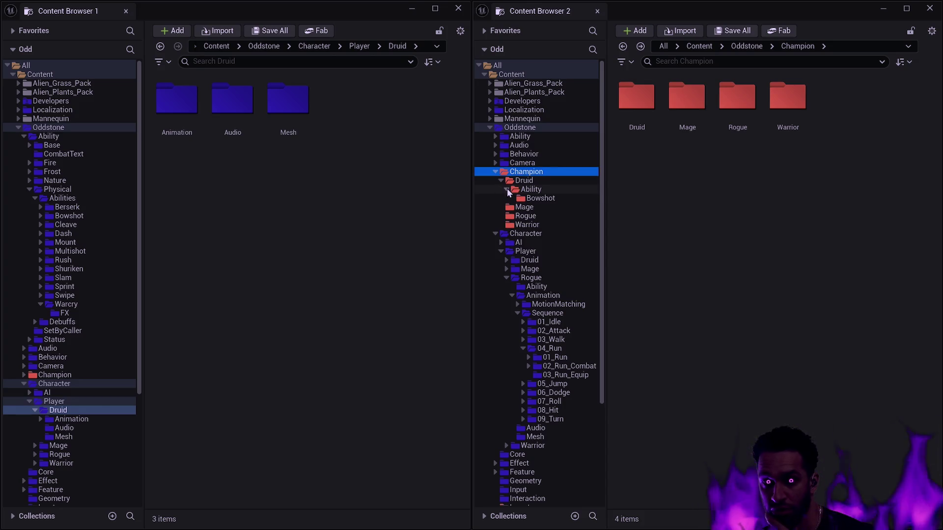
double_click(158, 101)
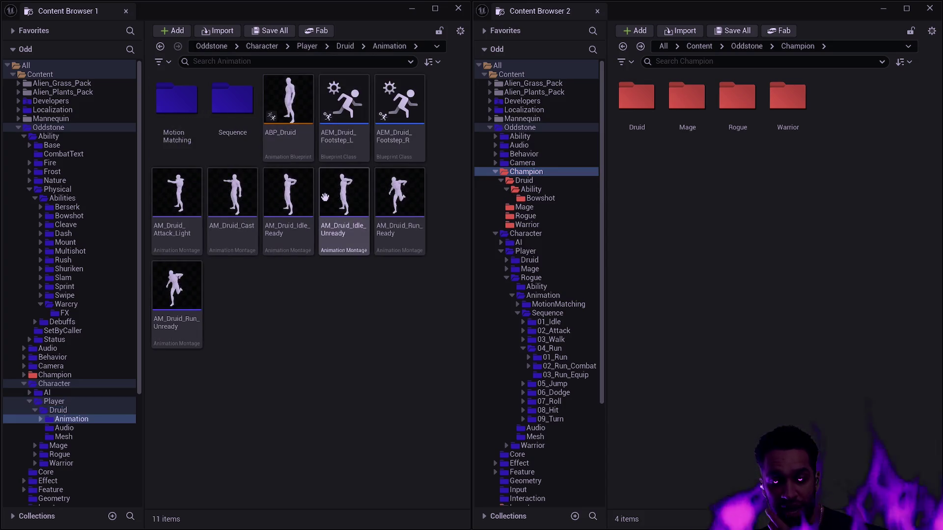
mouse_move(325, 197)
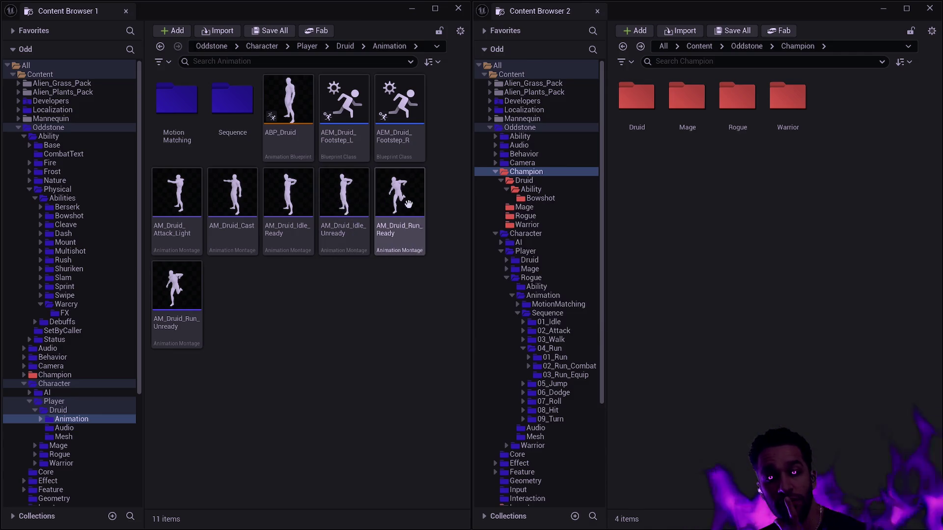
click(298, 157)
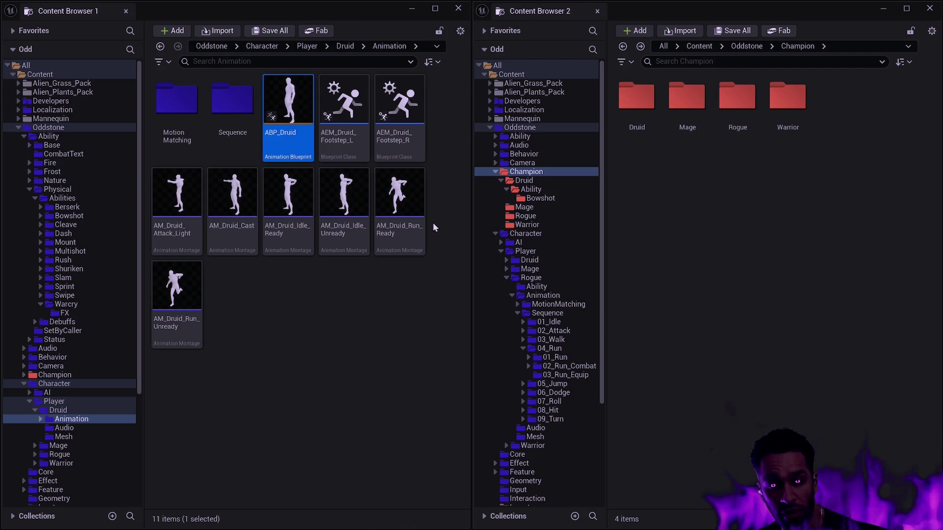
click(324, 269)
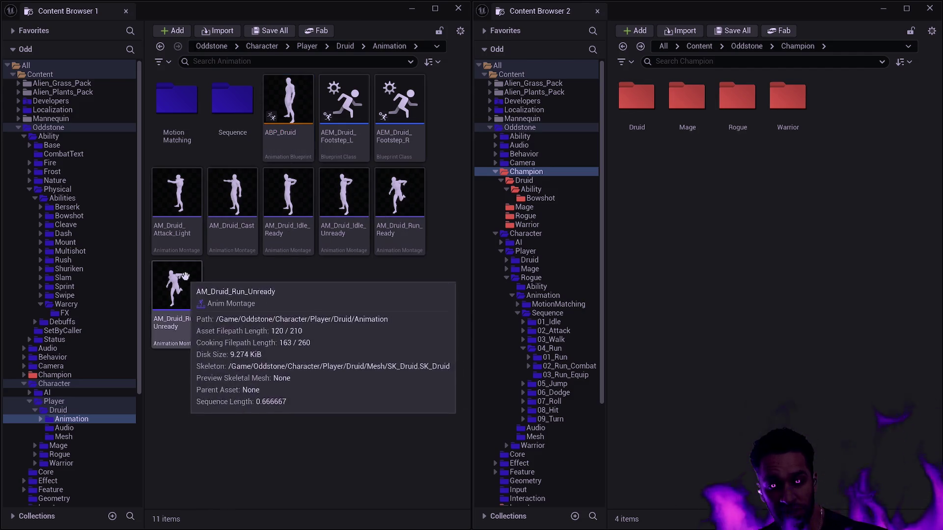
mouse_move(381, 255)
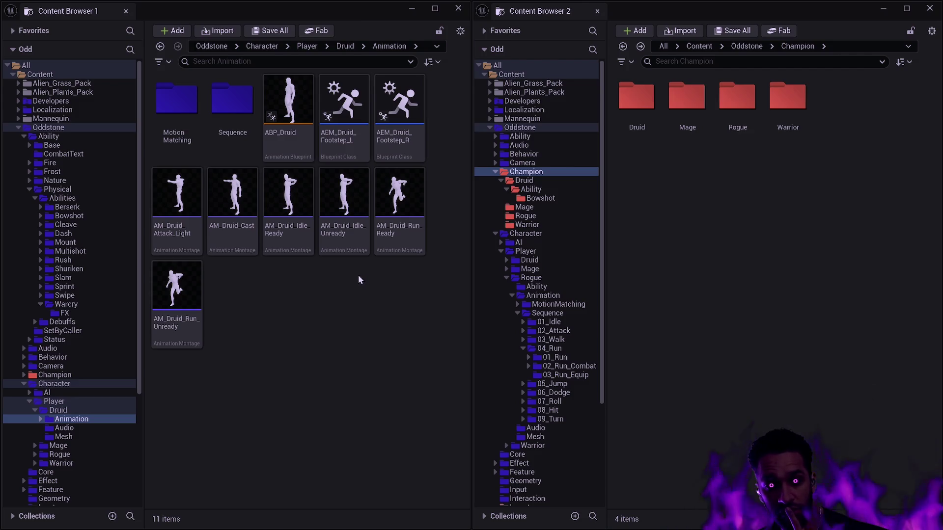
mouse_move(409, 246)
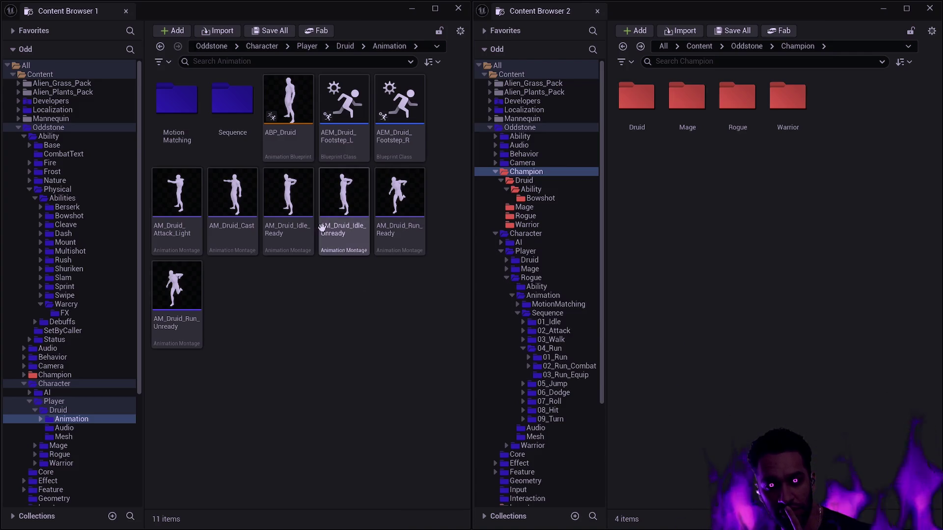
double_click(233, 131)
key(alt+Left)
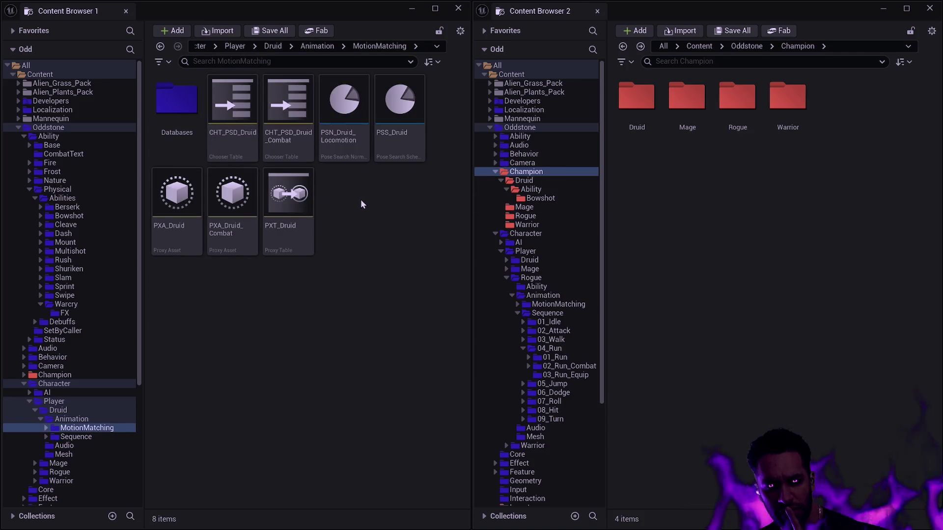
key(alt+Left)
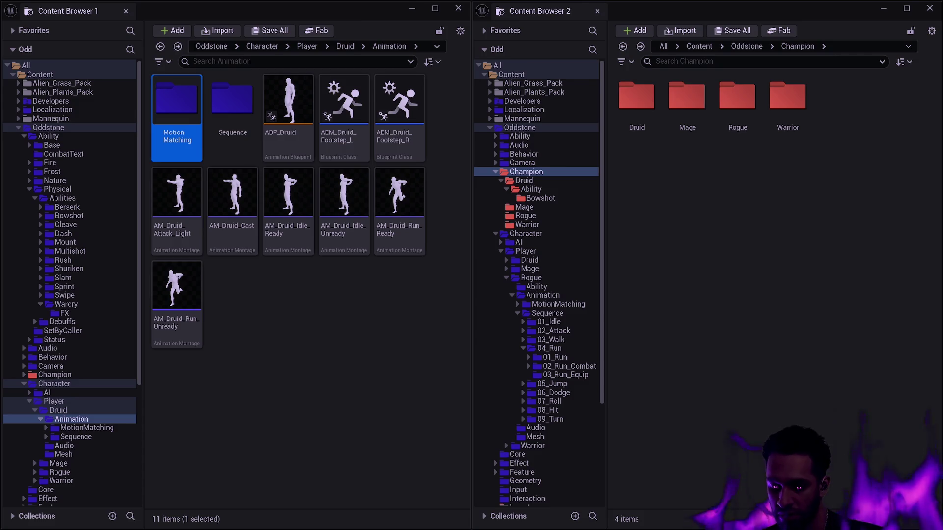
click(287, 126)
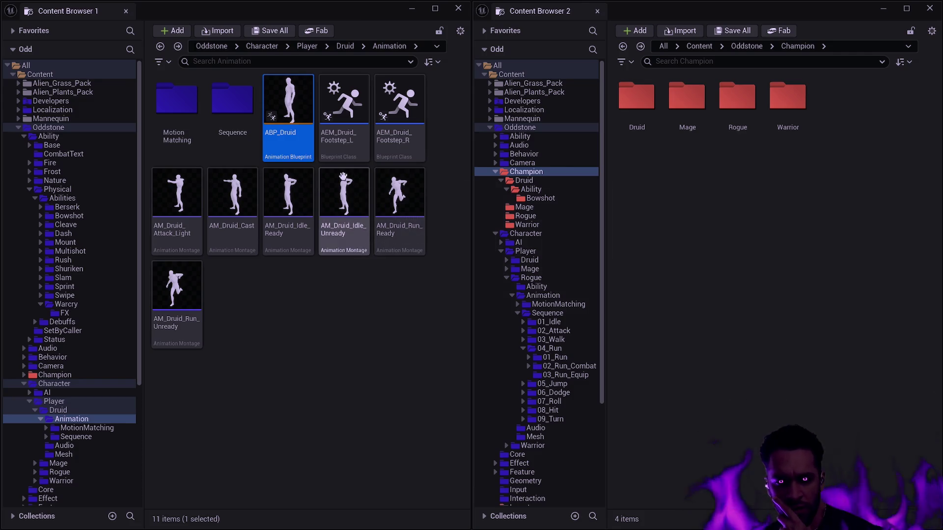
click(341, 144)
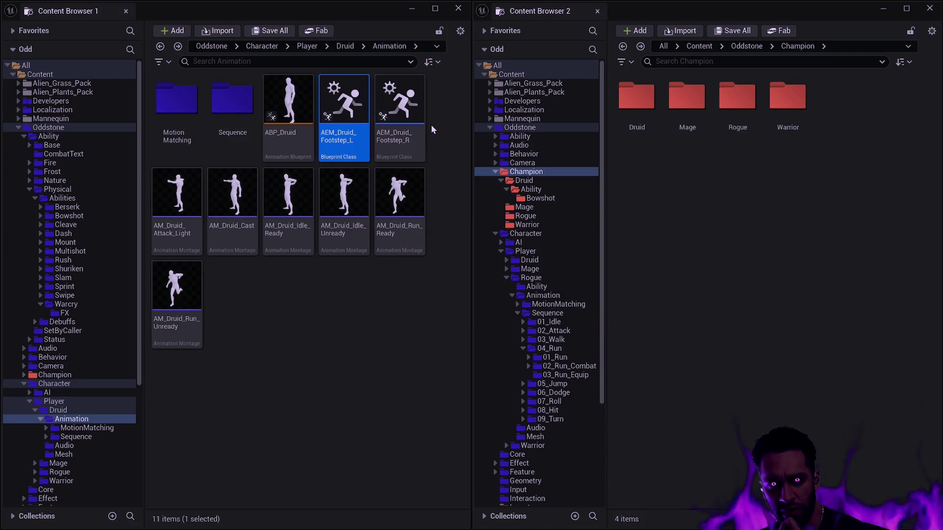
mouse_move(379, 134)
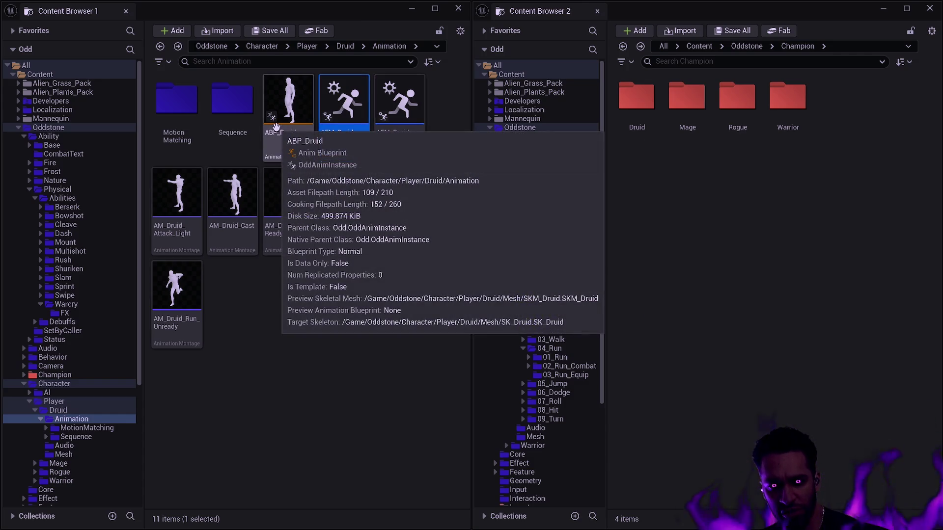
click(276, 128)
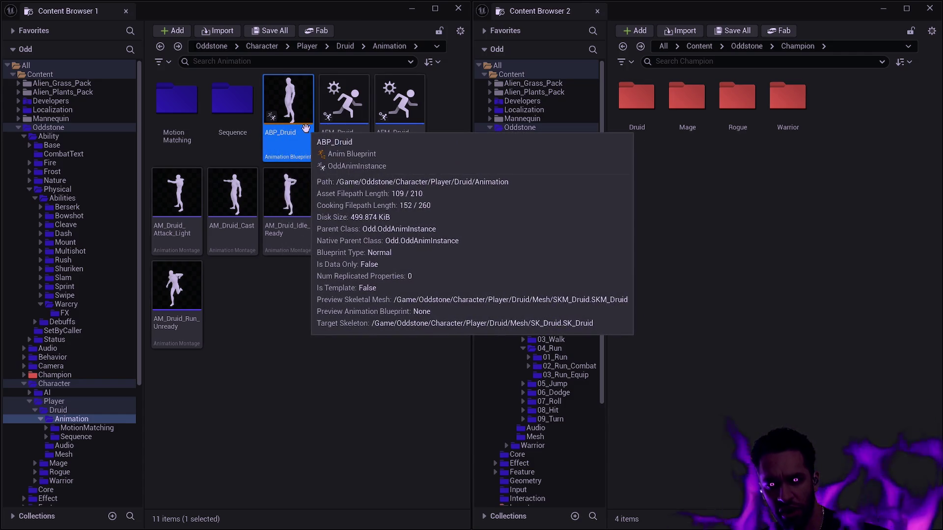
double_click(637, 99)
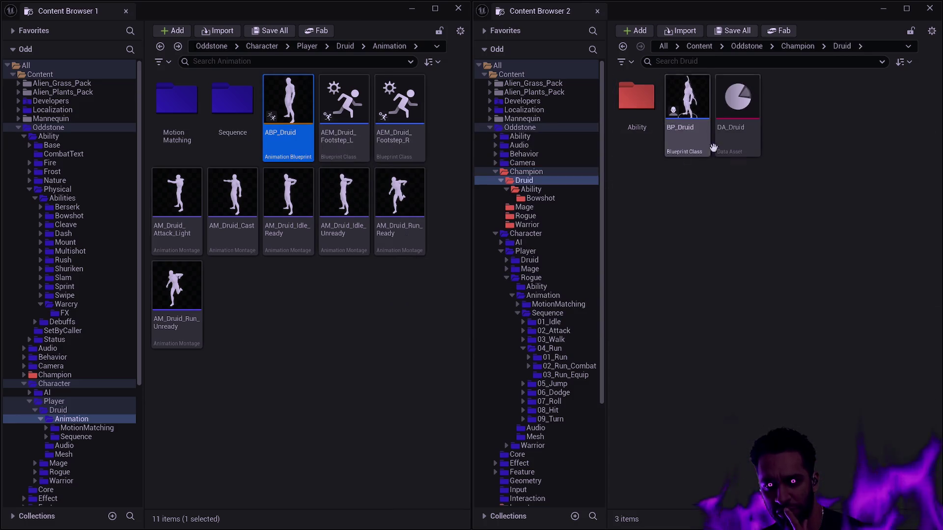
mouse_move(706, 148)
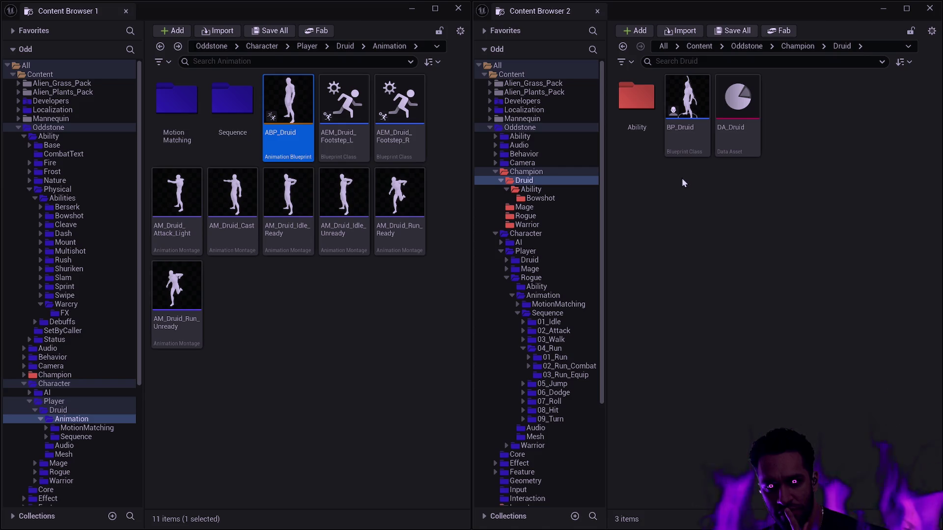
mouse_move(344, 117)
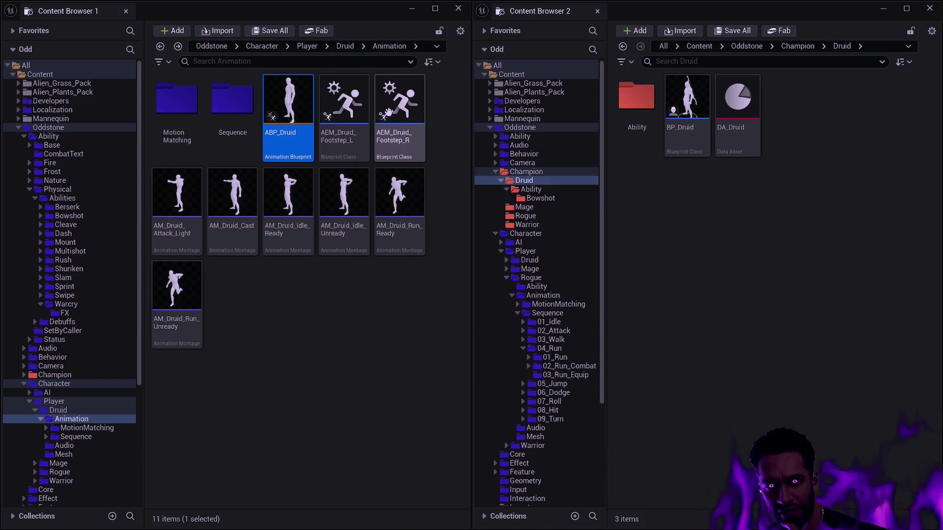
mouse_move(400, 114)
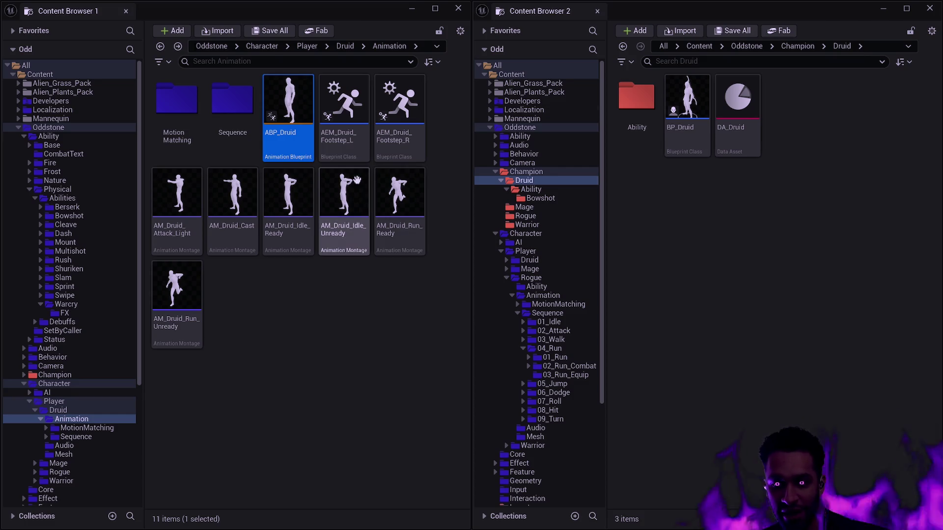
mouse_move(371, 171)
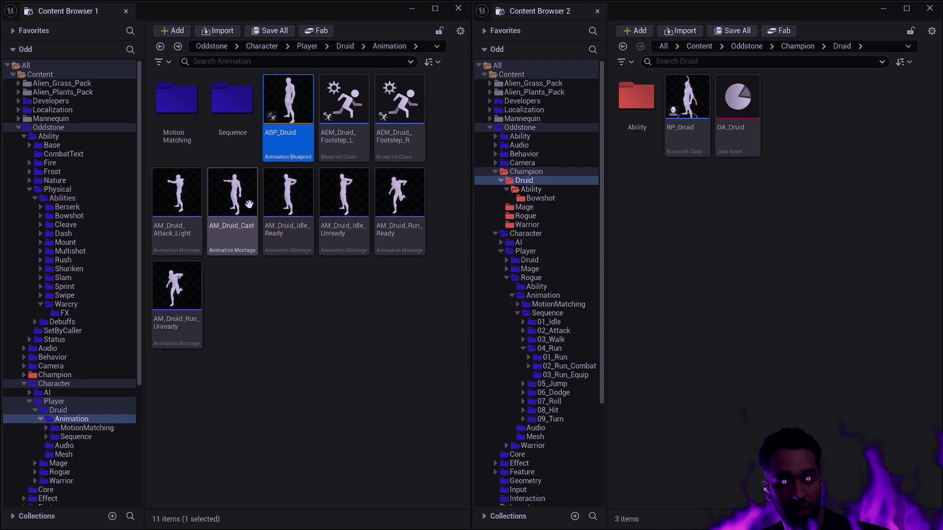
drag(138, 244, 139, 361)
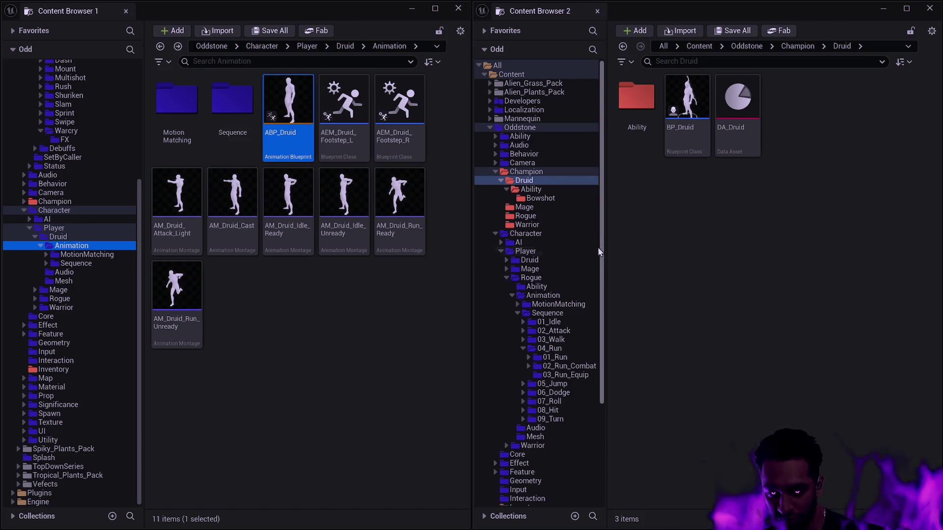
click(361, 346)
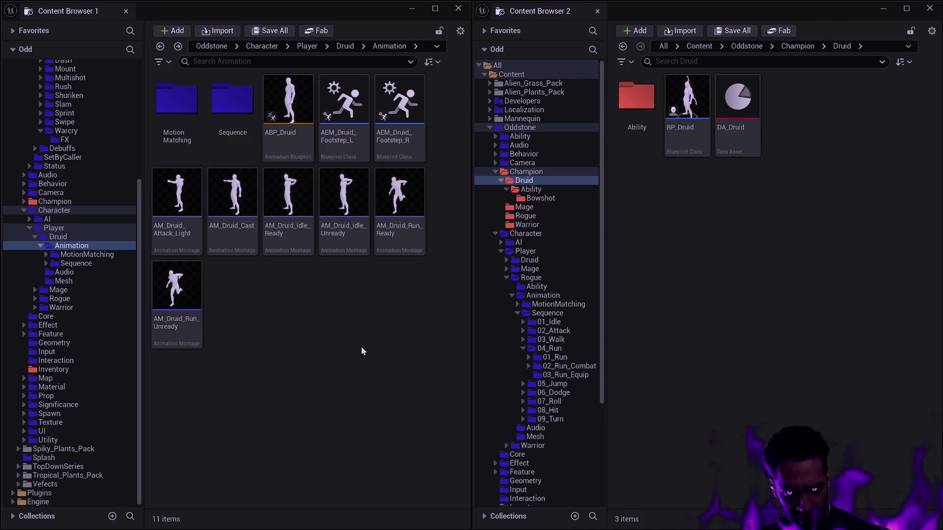
mouse_move(314, 174)
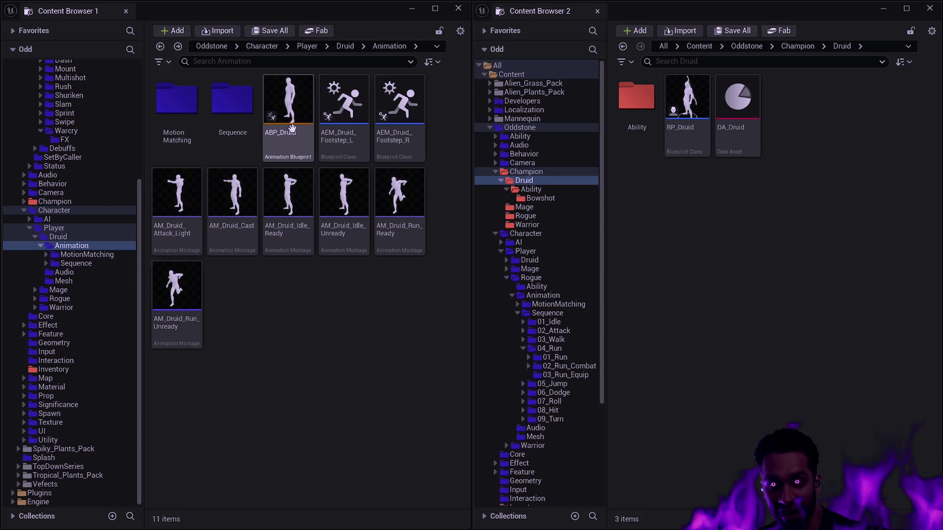
mouse_move(339, 219)
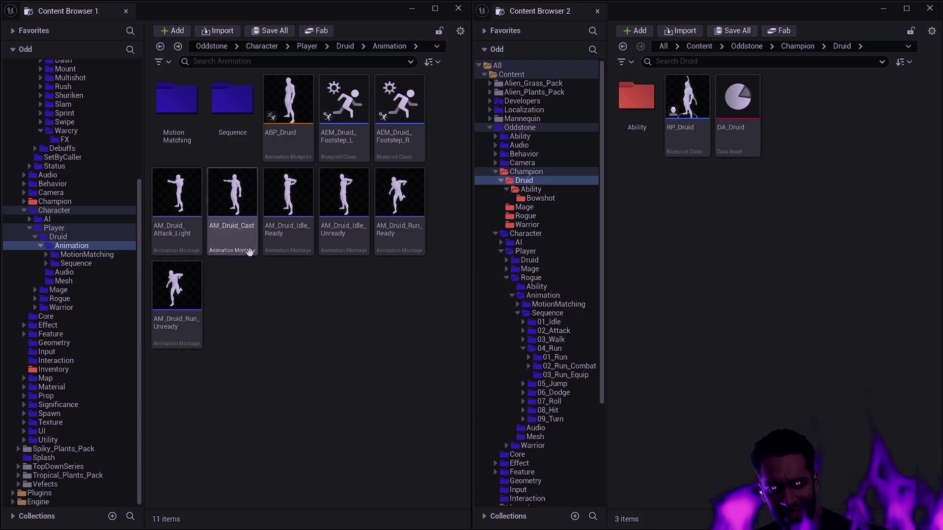
mouse_move(275, 250)
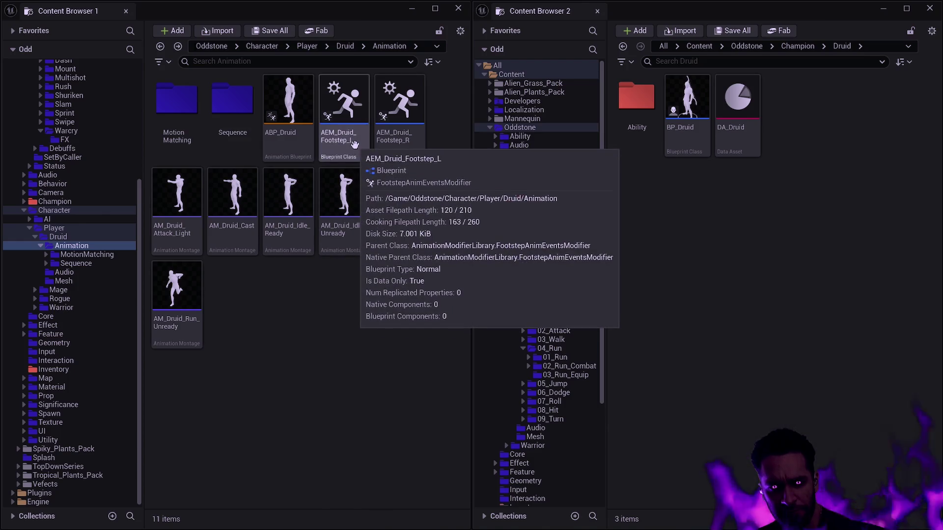
mouse_move(357, 164)
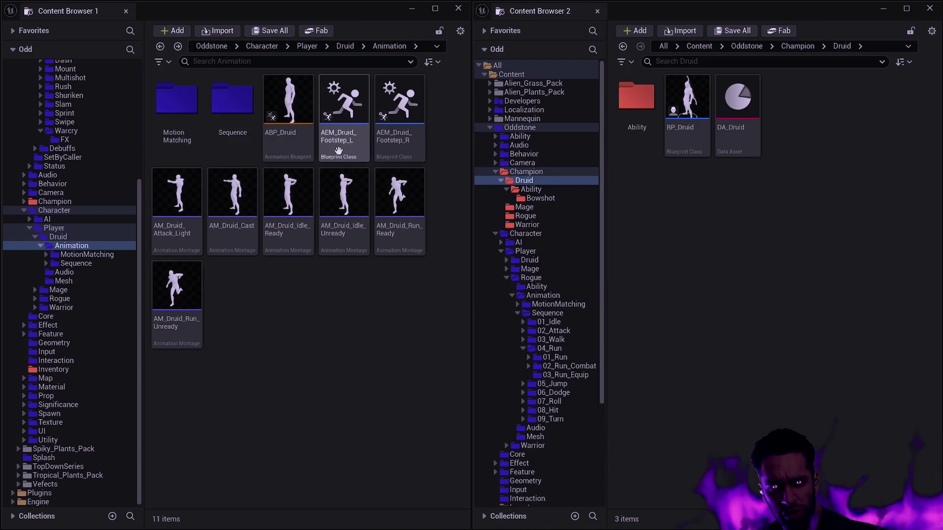
mouse_move(412, 135)
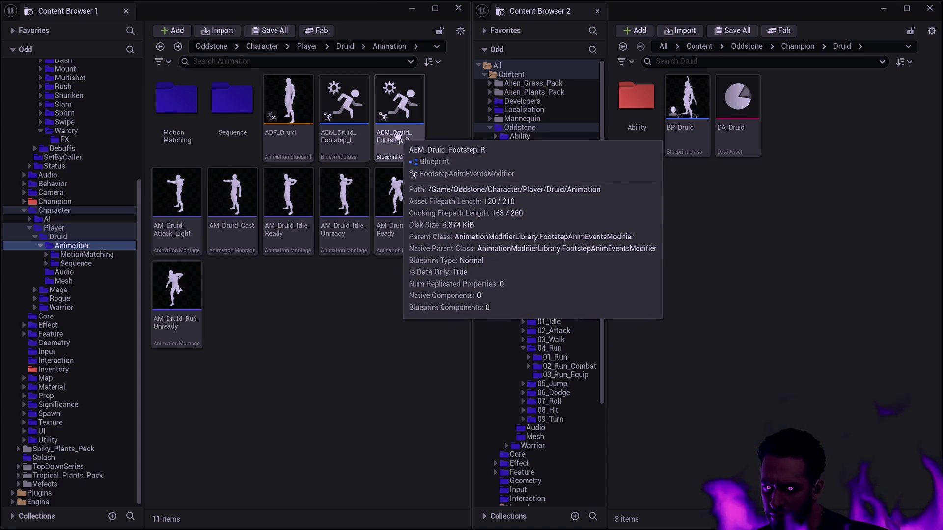
right_click(399, 138)
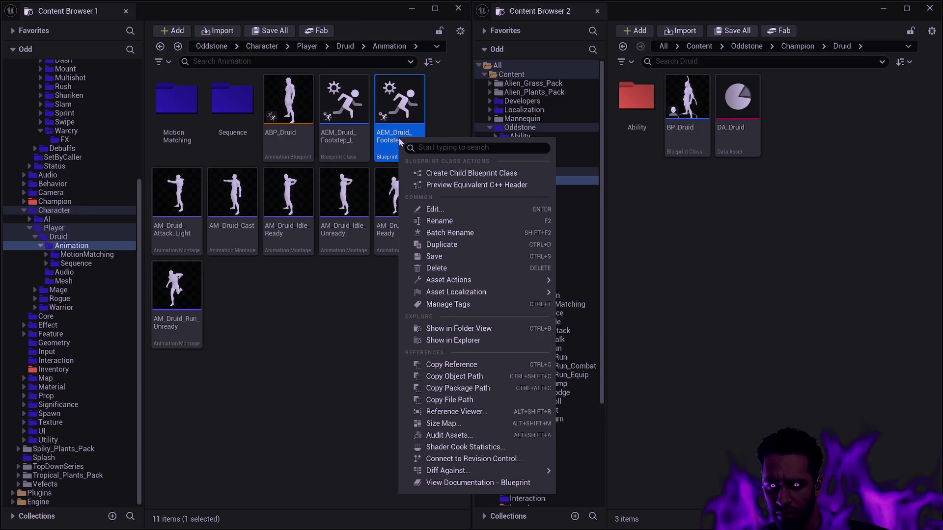
click(341, 302)
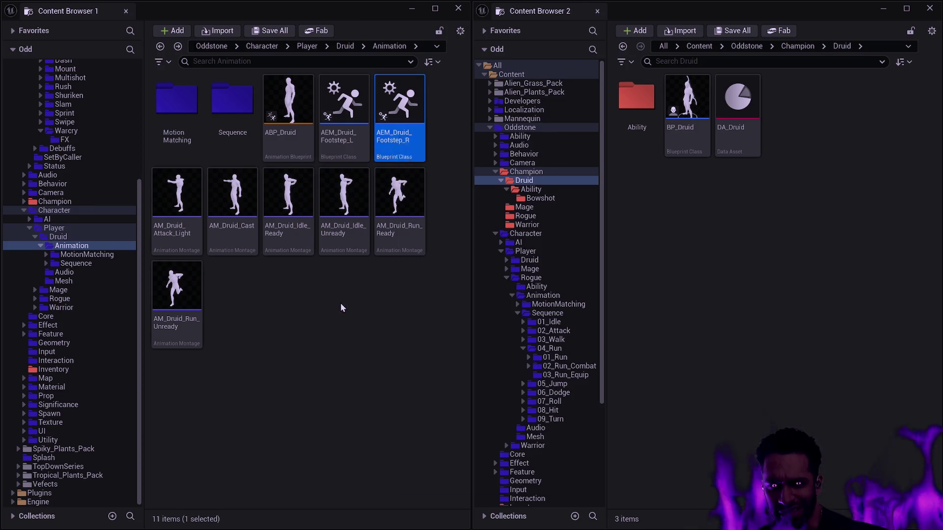
click(344, 130)
ctrl+click(409, 138)
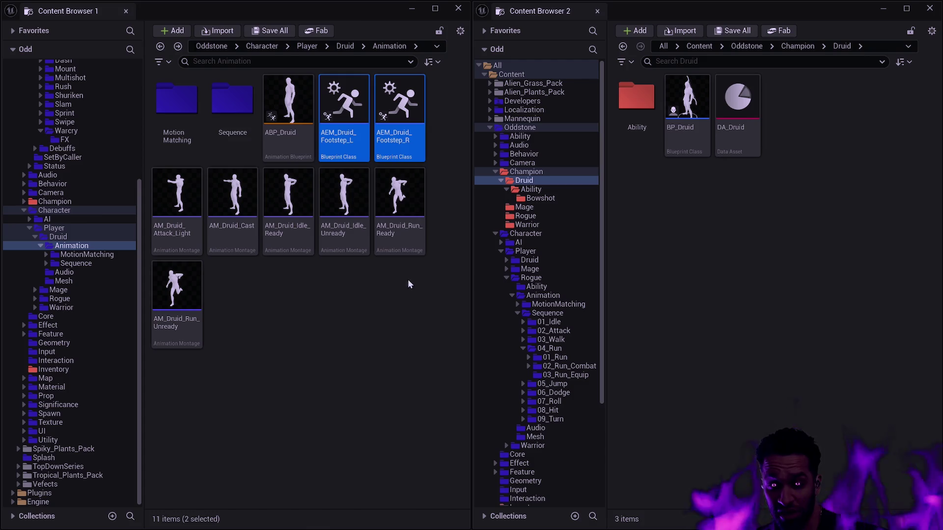
click(441, 199)
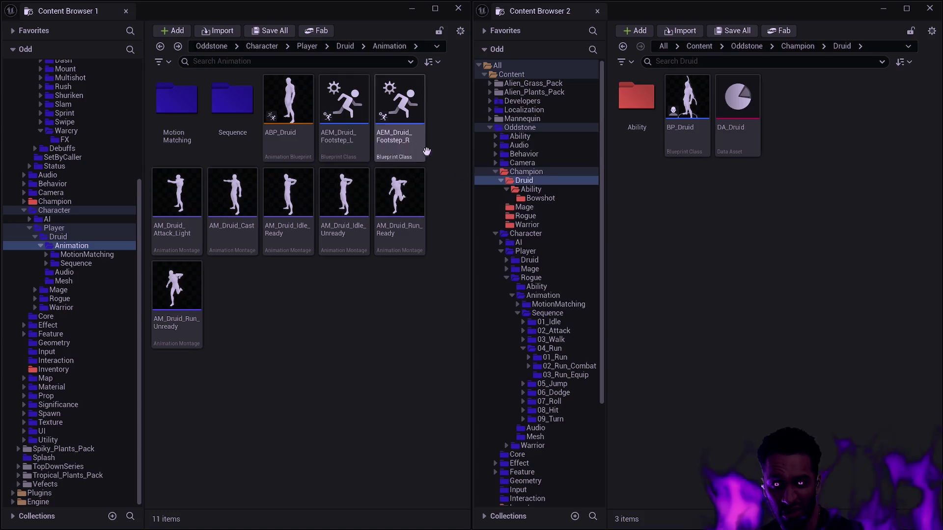
click(411, 150)
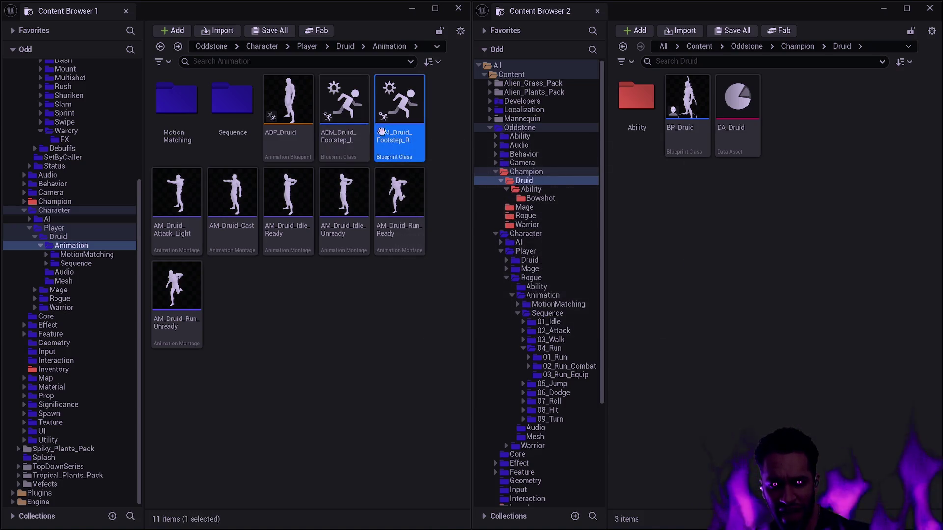
mouse_move(345, 120)
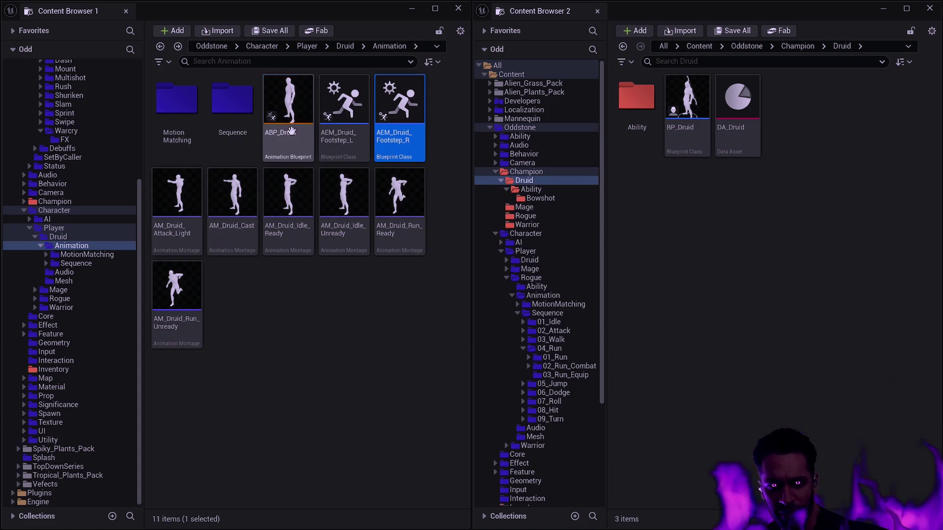
Step: Select the ABP_Druid animation blueprint
click(291, 131)
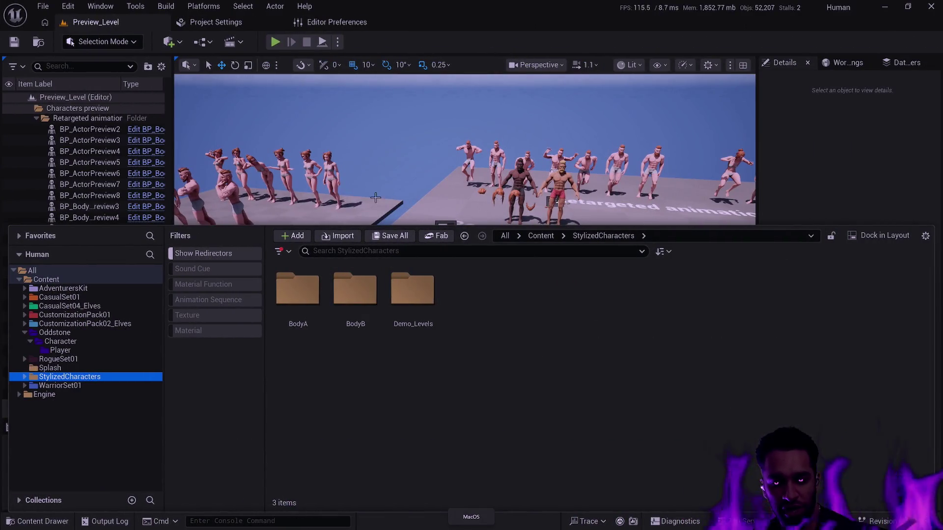
Step: Browse to StylizedCharacters > BodyA > Body, open SK_BodyA, and maximize its editor window
double_click(300, 295)
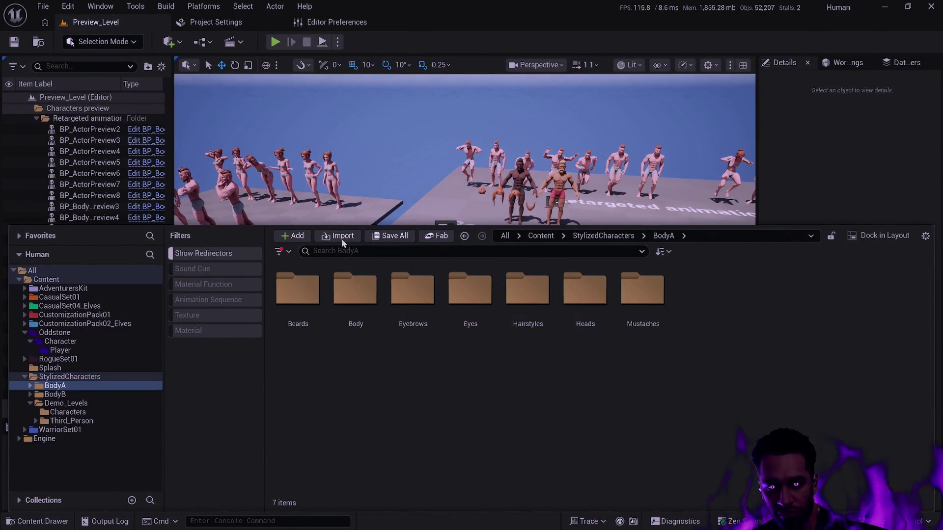
click(88, 415)
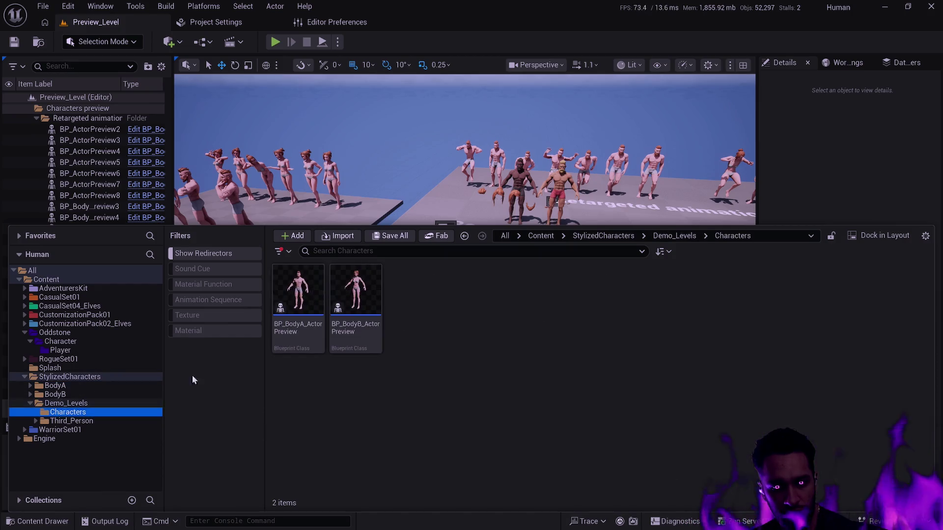
mouse_move(308, 341)
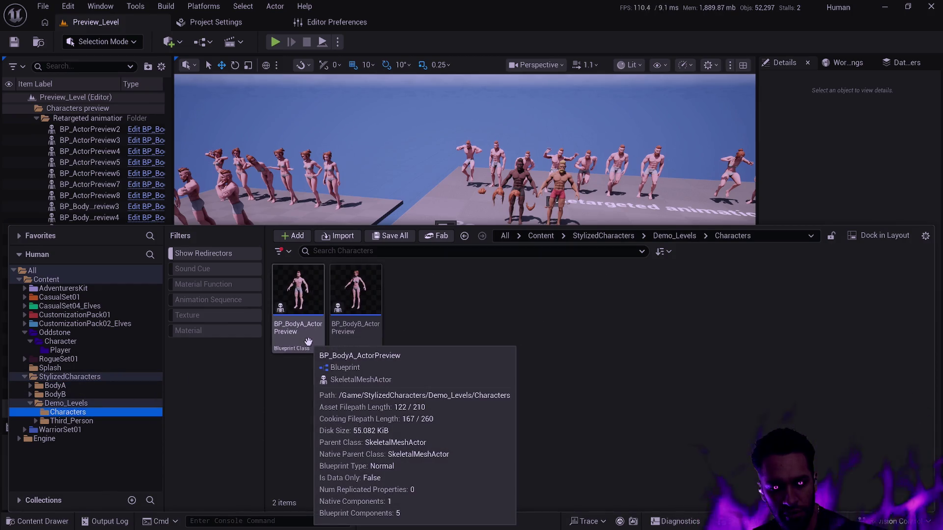
click(30, 386)
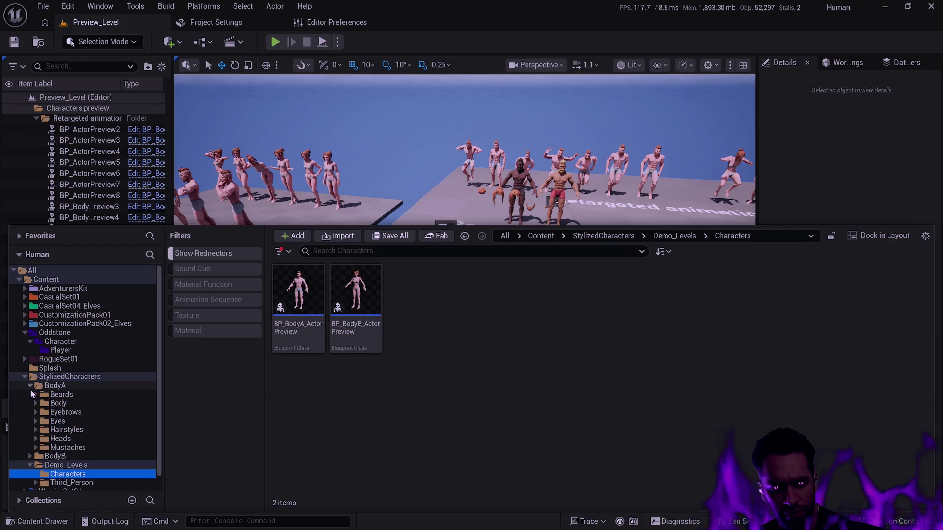
click(58, 403)
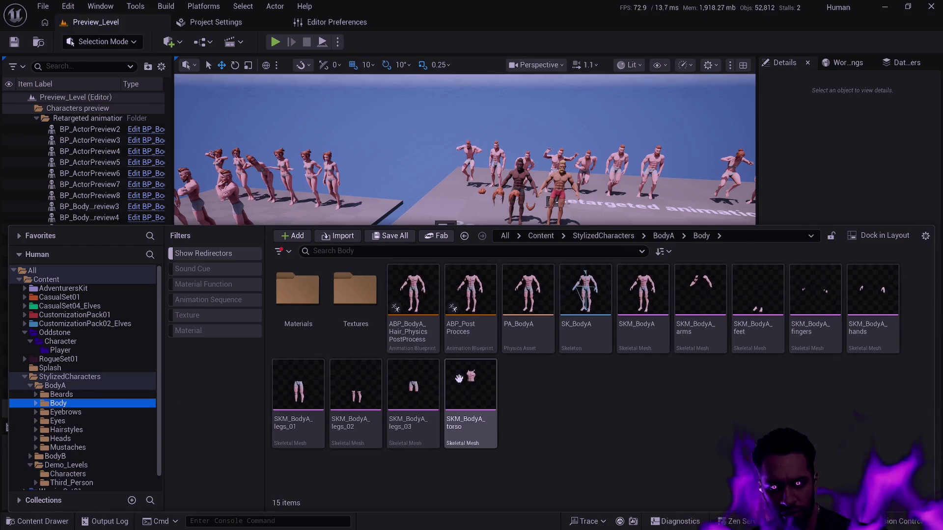
mouse_move(579, 329)
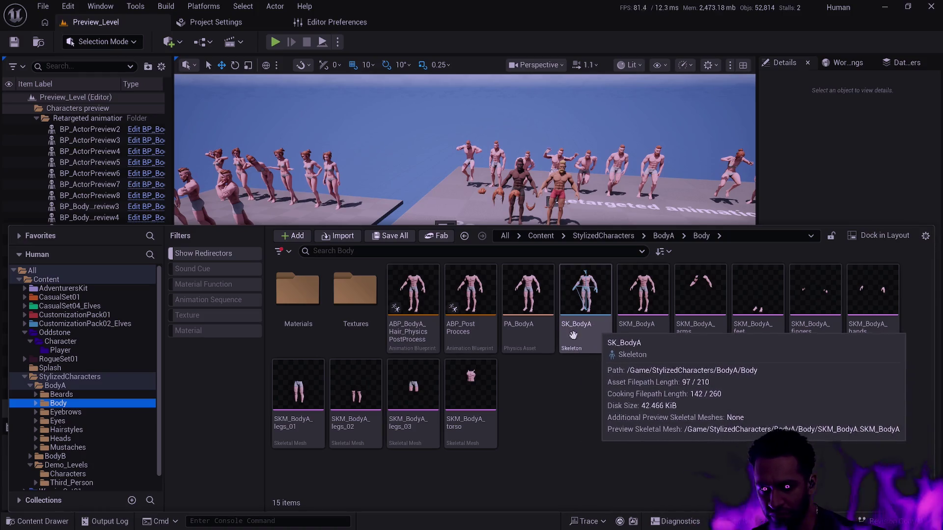
double_click(580, 351)
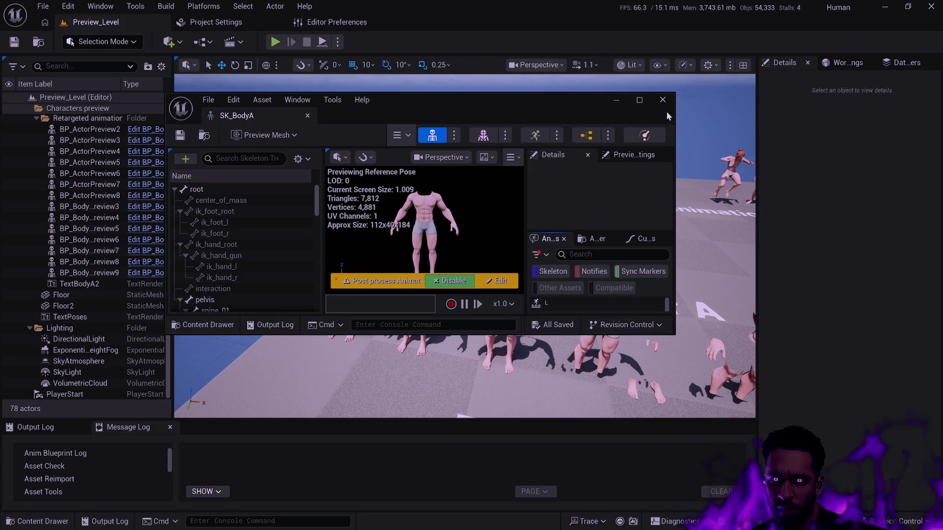
double_click(578, 97)
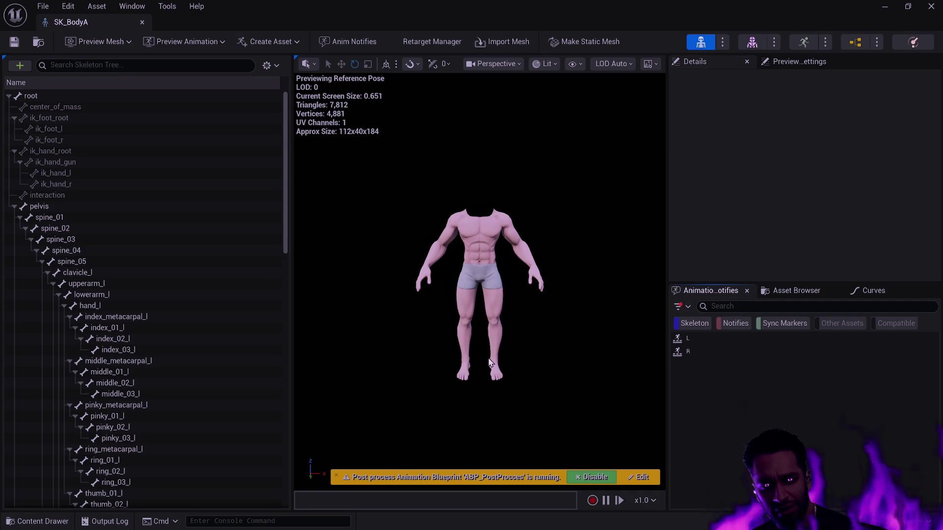
Step: From the Content Drawer, open SK_BodyB in StylizedCharacters > BodyB > Body for comparison
key(ctrl+space)
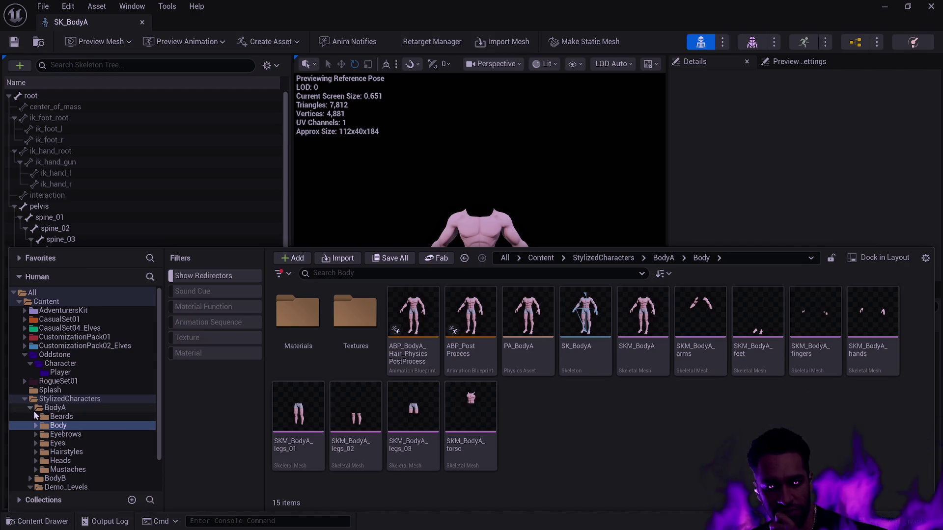
double_click(49, 407)
click(48, 417)
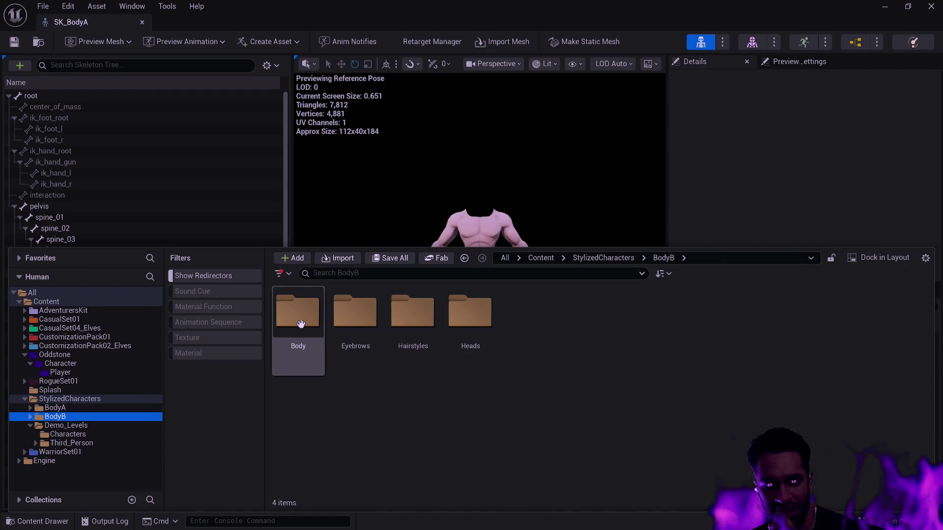
double_click(299, 320)
double_click(528, 354)
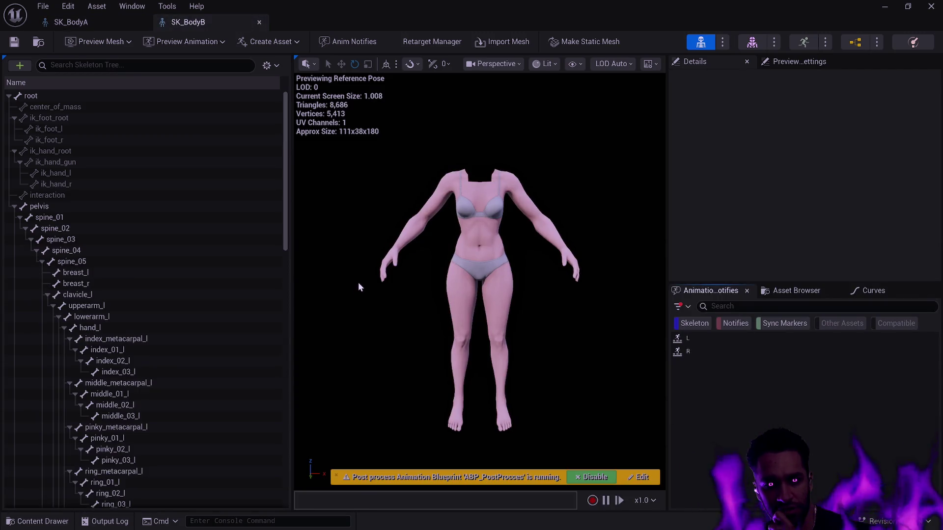
click(102, 275)
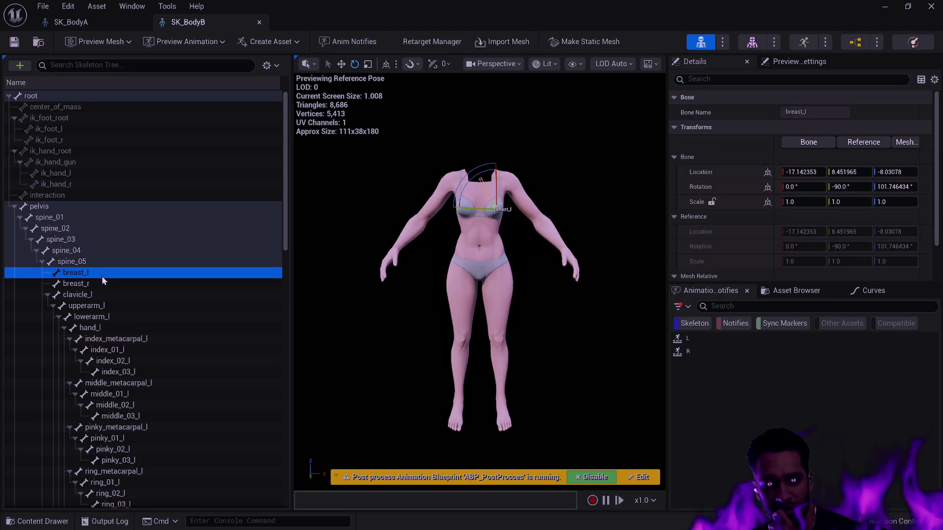
click(95, 282)
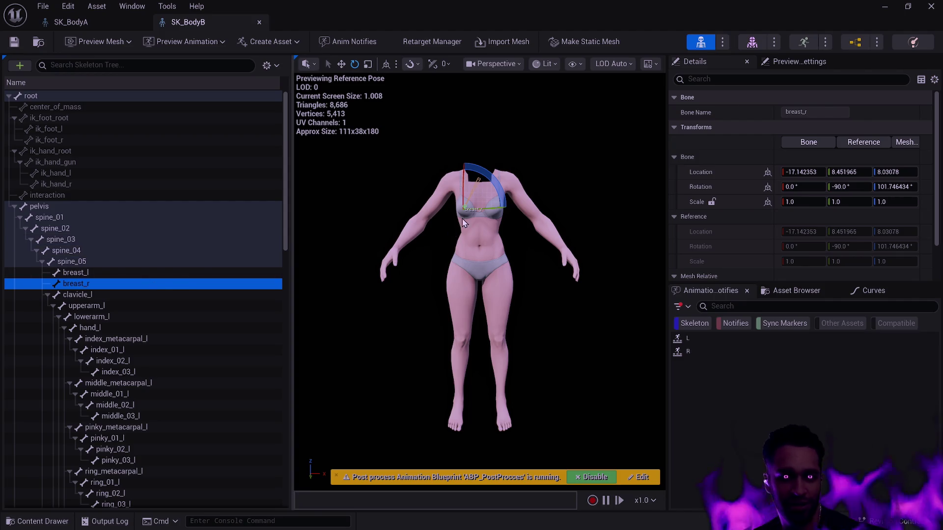
mouse_move(482, 260)
mouse_down()
mouse_move(442, 236)
mouse_move(432, 187)
mouse_up()
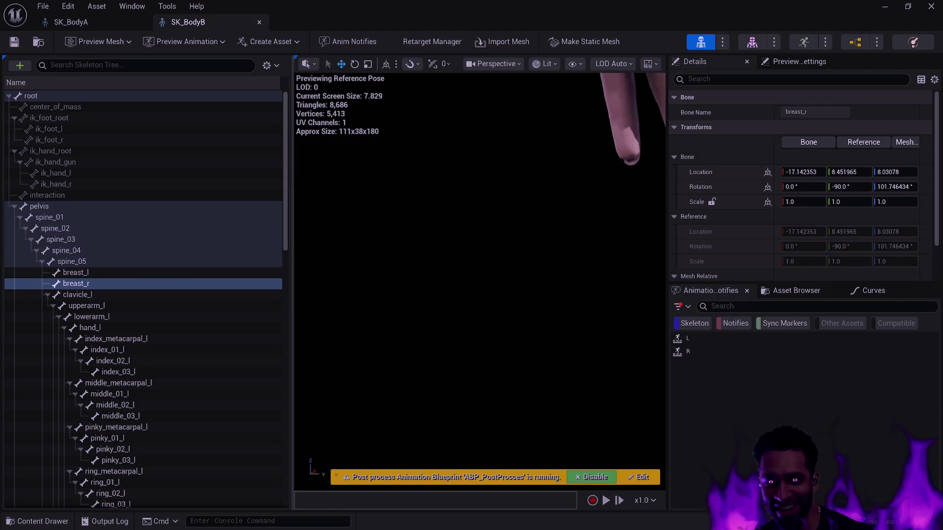
key(f)
mouse_move(479, 310)
mouse_down()
mouse_move(486, 295)
mouse_move(539, 299)
mouse_move(396, 305)
mouse_up()
key(ctrl+z)
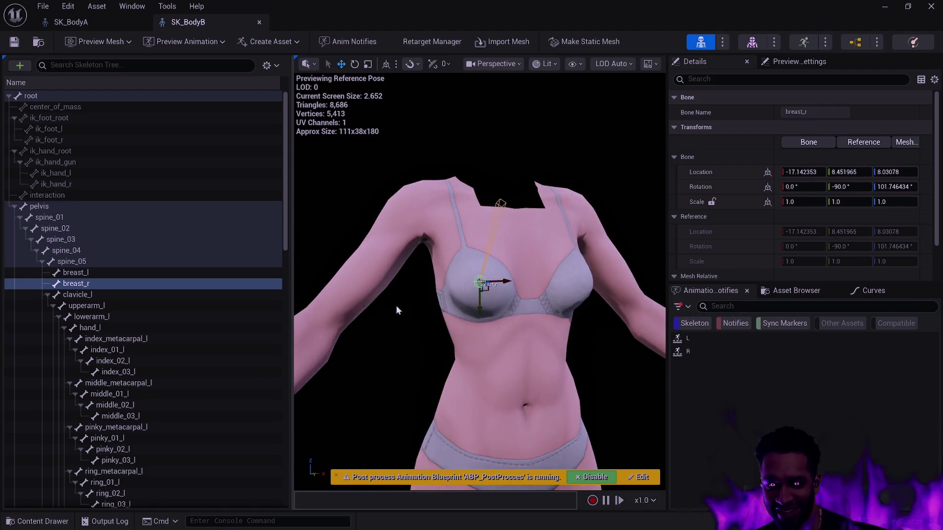
click(78, 22)
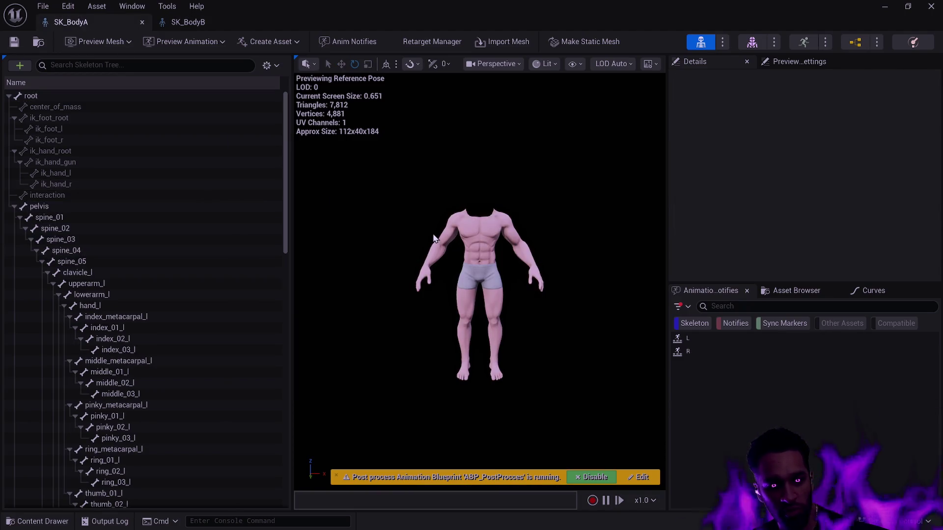
click(188, 22)
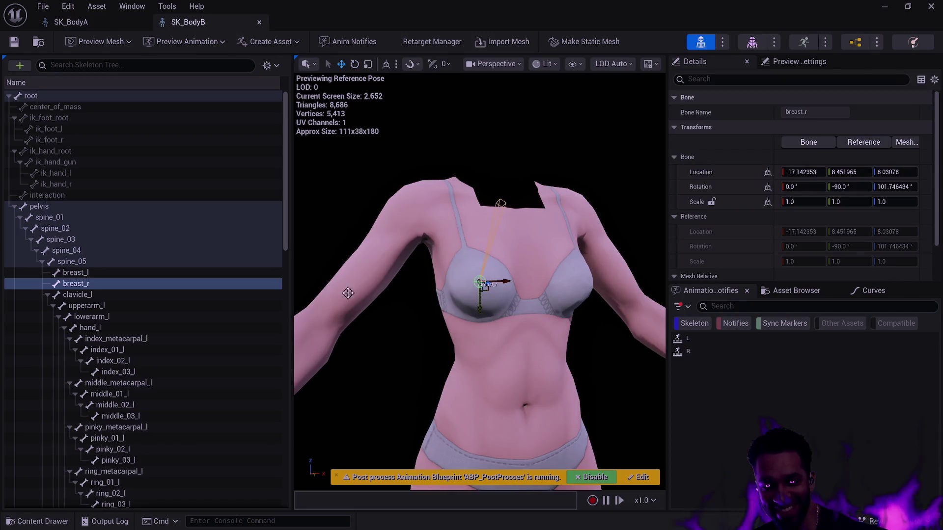
shift+click(101, 283)
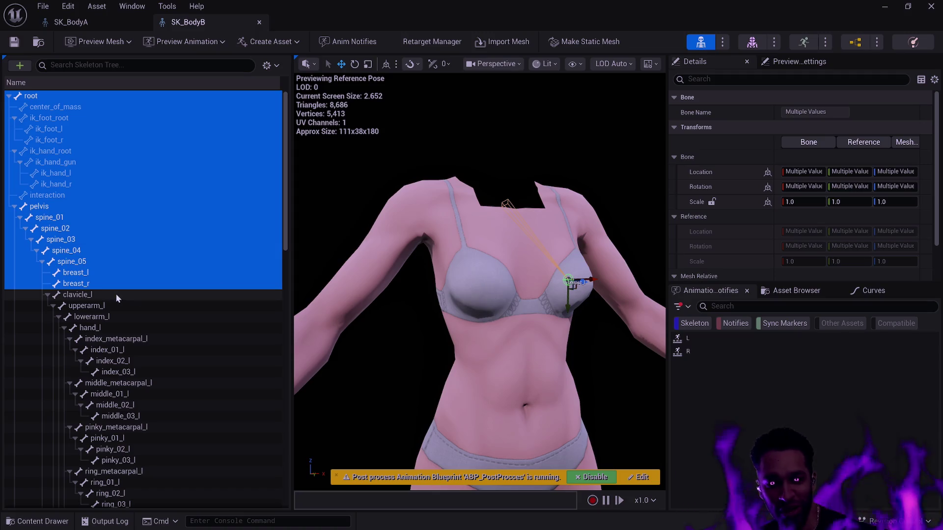
click(116, 295)
click(167, 283)
mouse_move(485, 286)
mouse_down()
mouse_move(478, 303)
mouse_move(471, 282)
mouse_move(549, 288)
mouse_up()
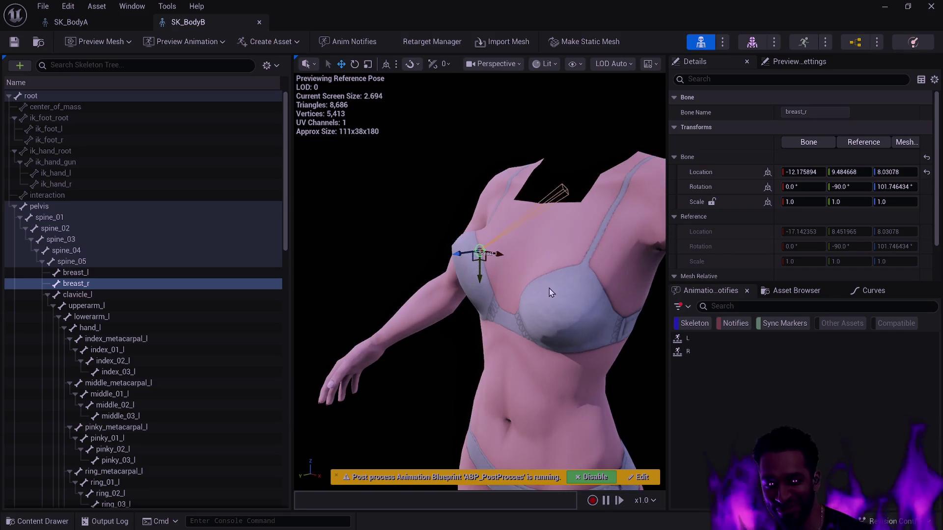
key(ctrl+z)
click(407, 345)
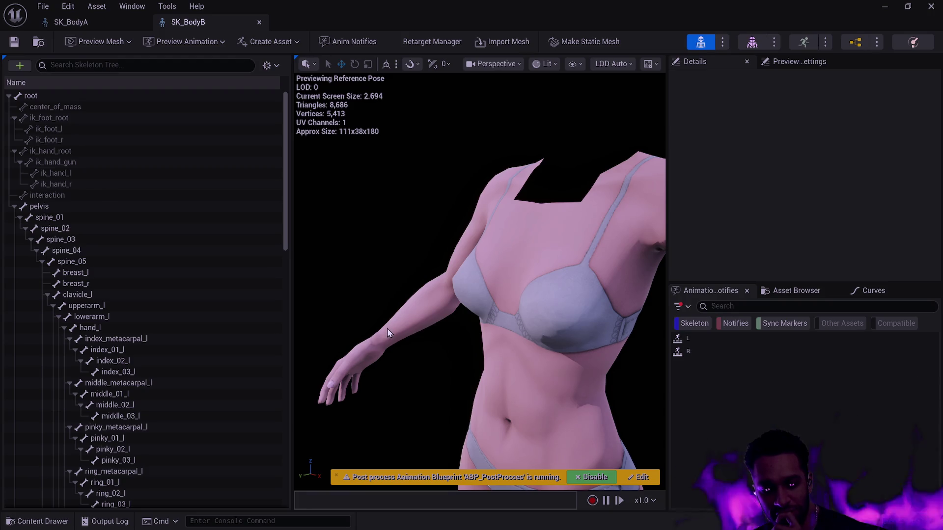
mouse_move(422, 304)
mouse_down()
mouse_move(422, 275)
mouse_move(461, 292)
mouse_up()
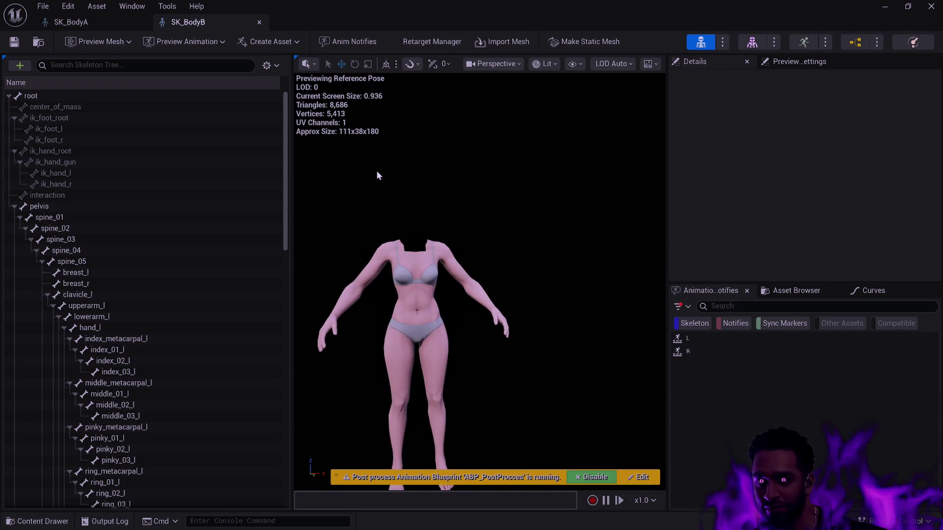
Step: Close the SK_BodyB skeleton editor tab, leaving SK_BodyA open
click(67, 22)
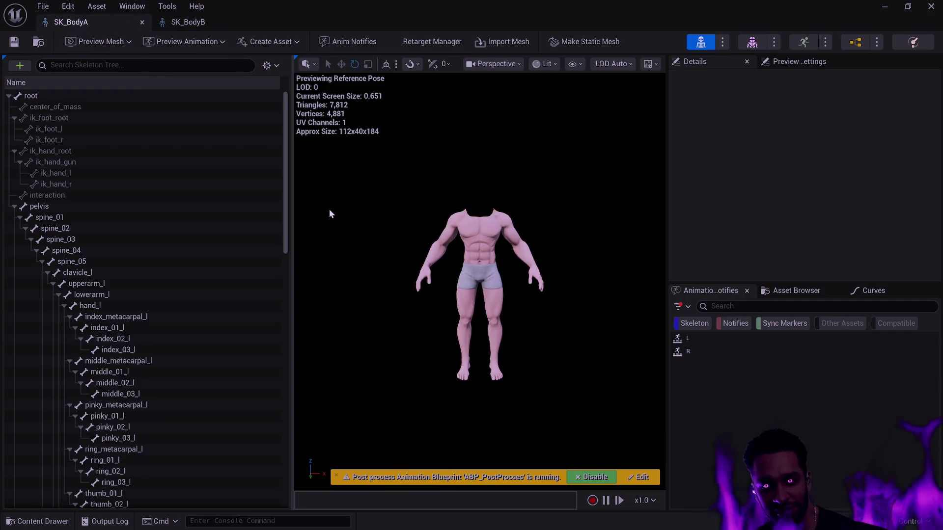
click(200, 23)
click(259, 22)
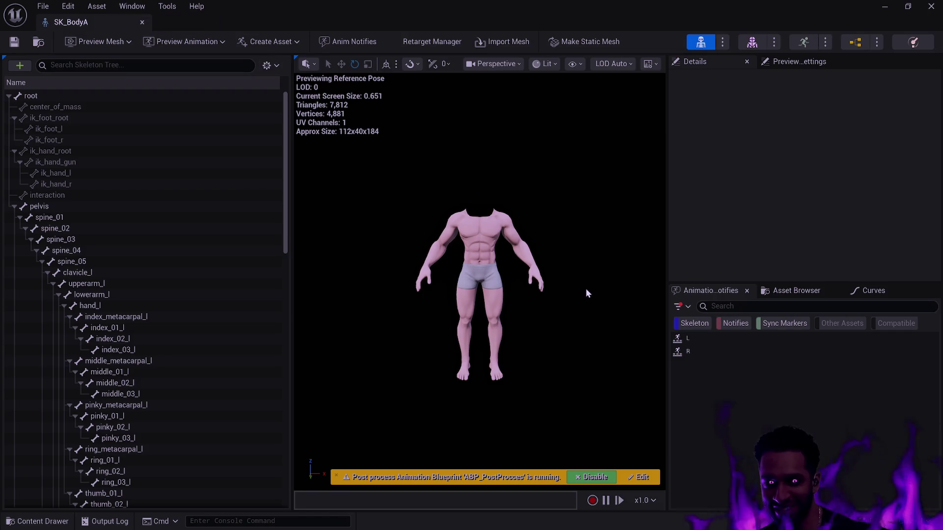
Step: Disable the ABP_PostProcess blueprint on SK_BodyA, then return to the Preview_Level level
scroll(548, 309, up, 5)
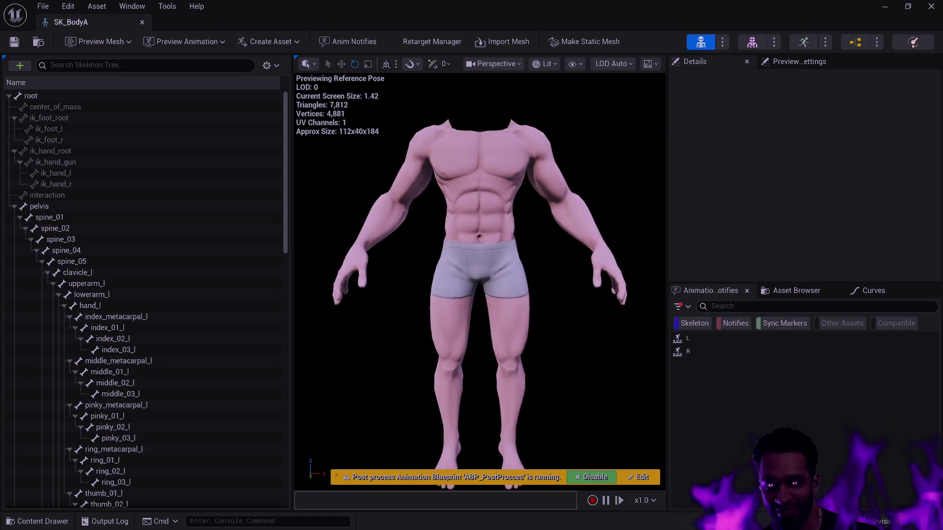
click(593, 477)
mouse_move(605, 437)
mouse_down()
mouse_move(687, 444)
mouse_move(580, 453)
mouse_up()
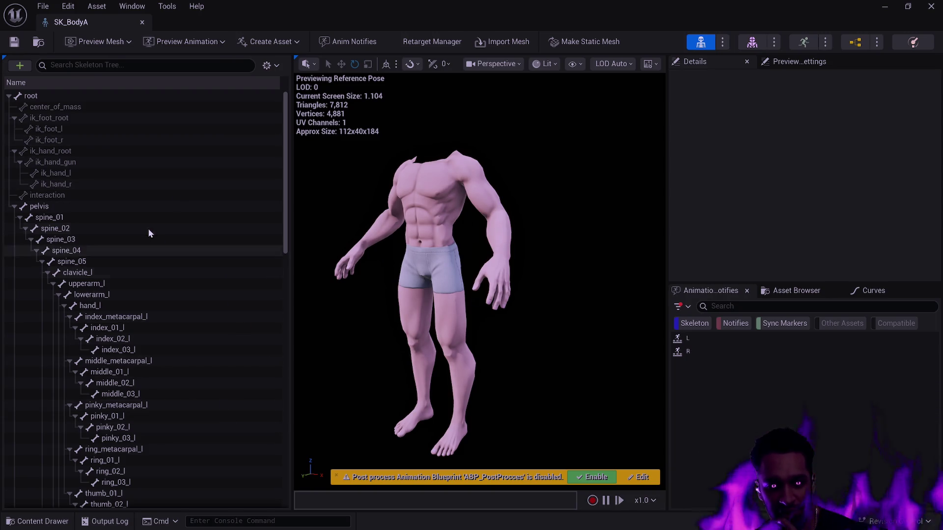
click(145, 24)
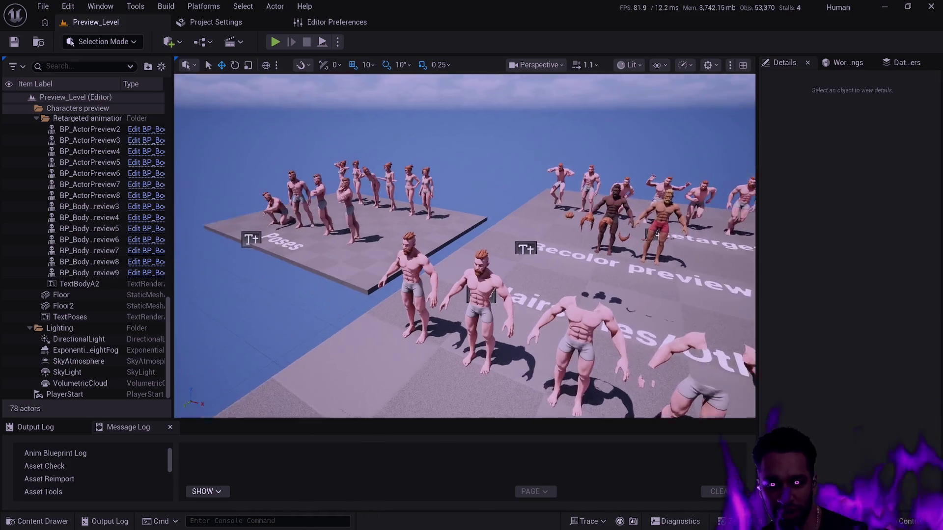
Step: Orbit and zoom around Preview_Level to inspect the Poses platform and the bearded character row
drag(388, 277, 344, 265)
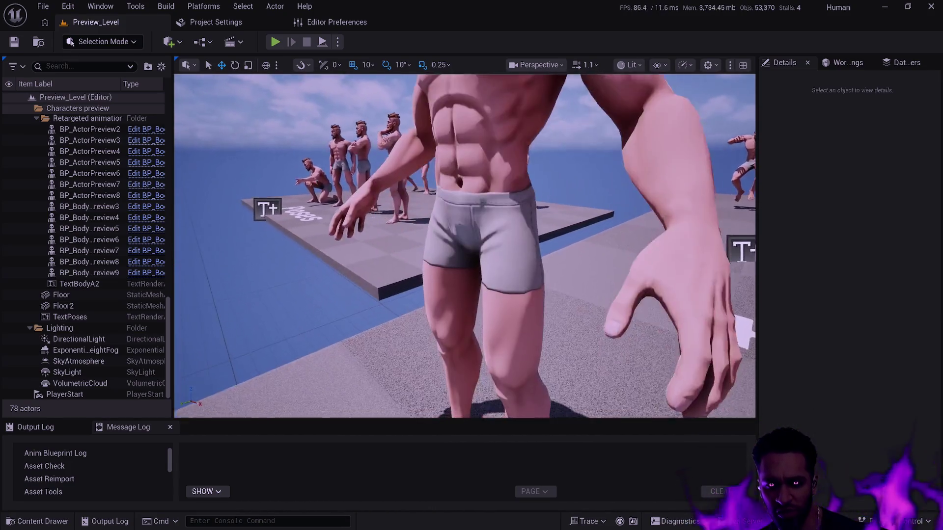
drag(281, 210, 288, 191)
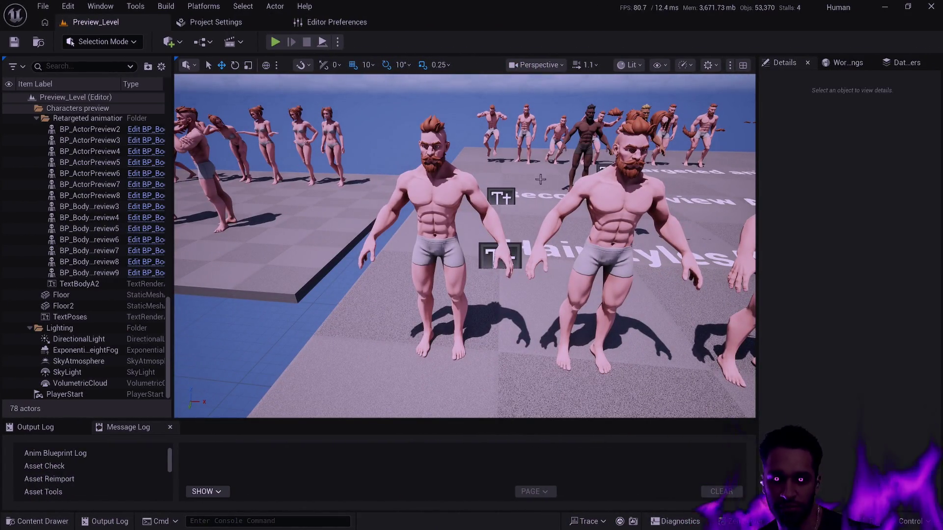
scroll(635, 243, up, 5)
scroll(464, 245, down, 4)
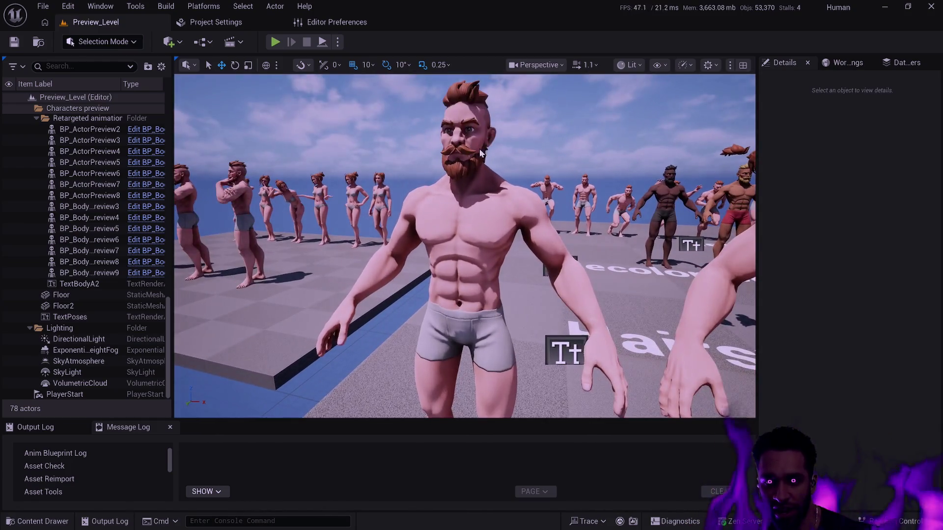
scroll(464, 245, down, 2)
drag(432, 237, 444, 237)
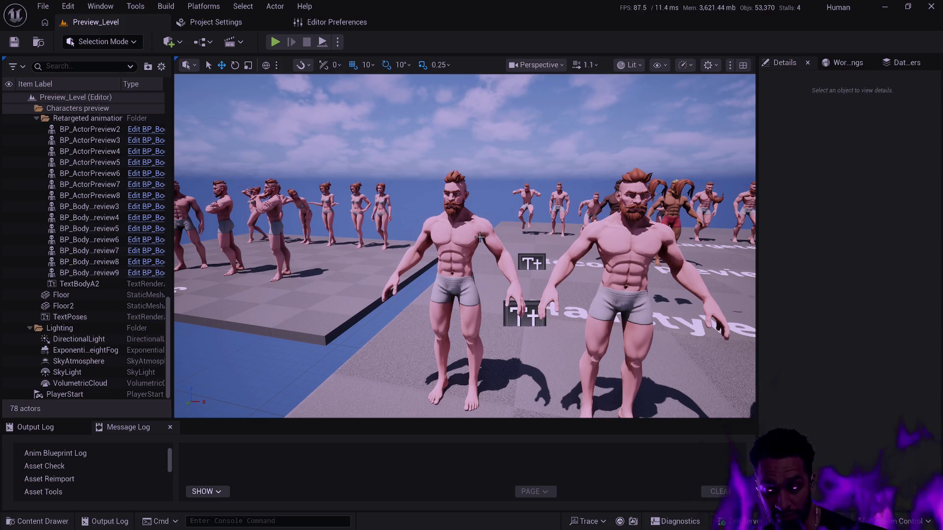
drag(492, 240, 492, 241)
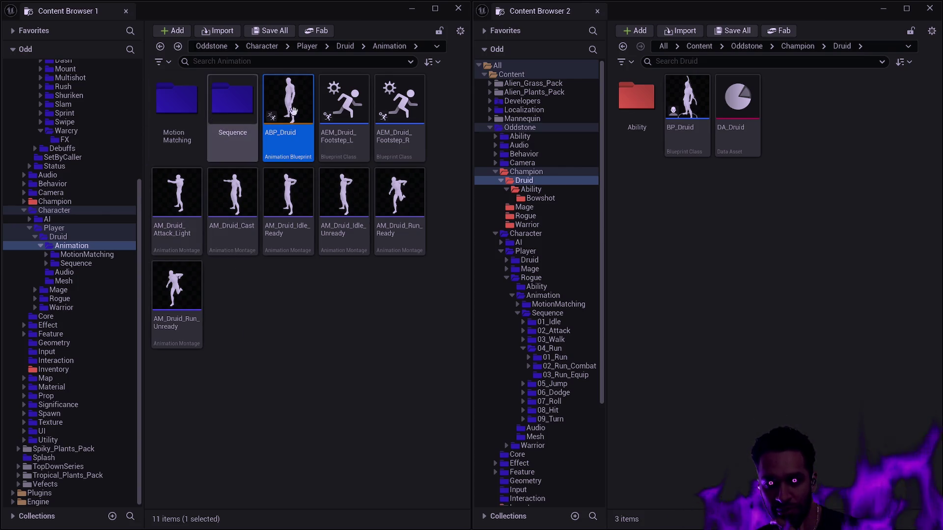
Step: Read the ABP_Druid asset tooltip in Content Browser 1, then deselect it
mouse_move(268, 146)
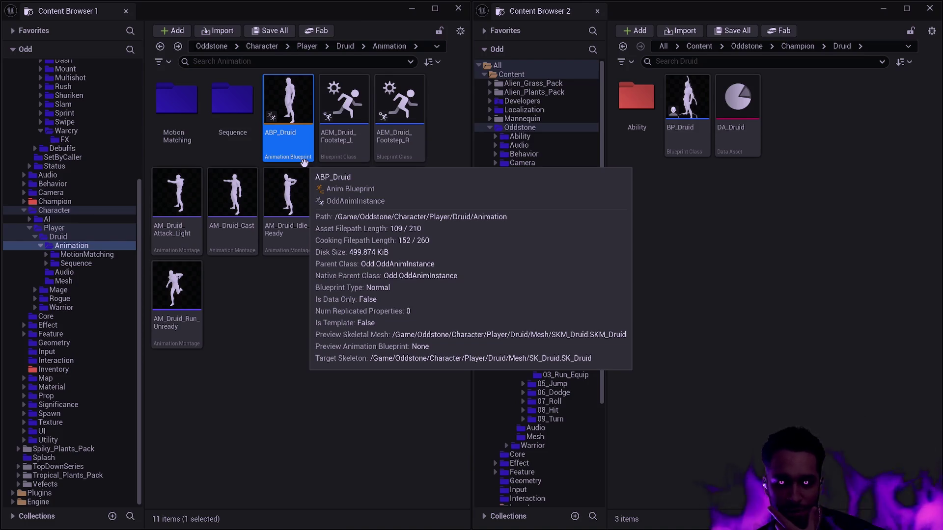
click(447, 186)
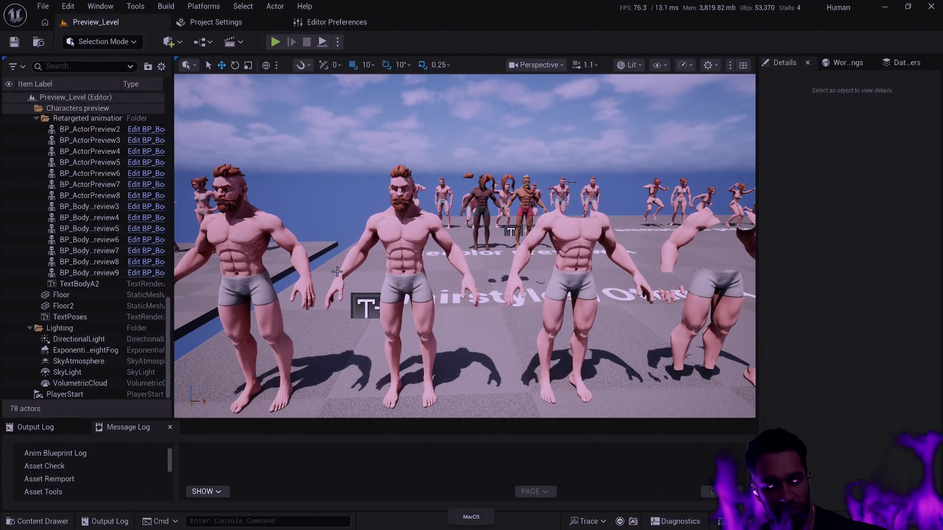
Step: Open the SK_BodyB skeleton and select its pelvis bone to view its transforms
key(ctrl+space)
double_click(531, 341)
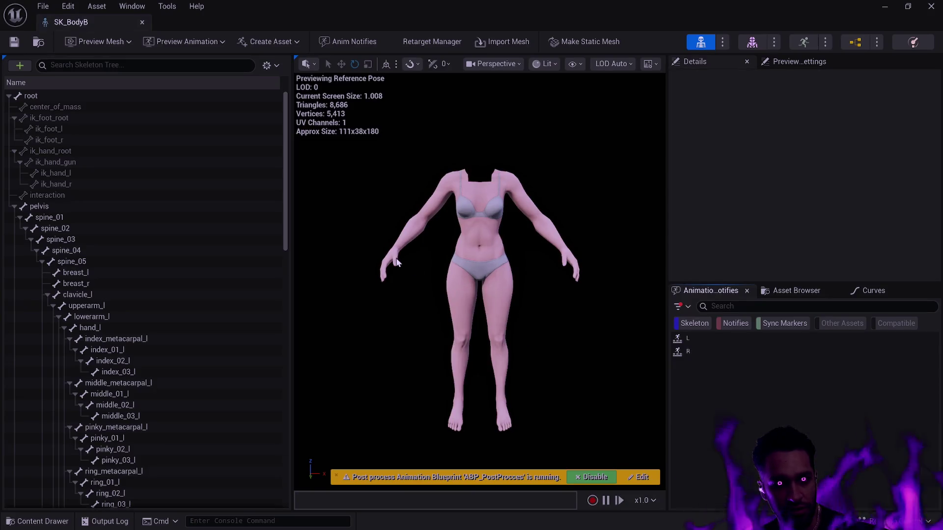
click(83, 208)
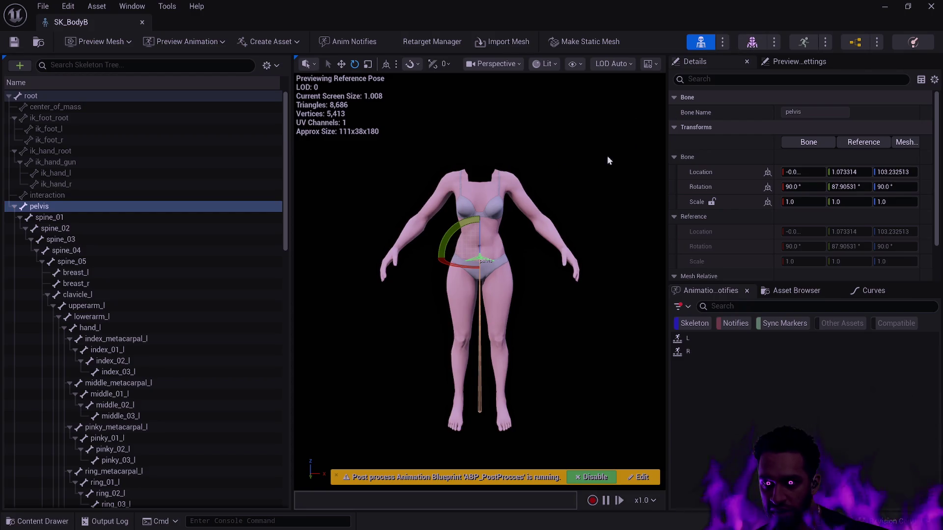
Step: Switch to the SKM_BodyB skeletal mesh editor and check the viewport Show options
click(752, 43)
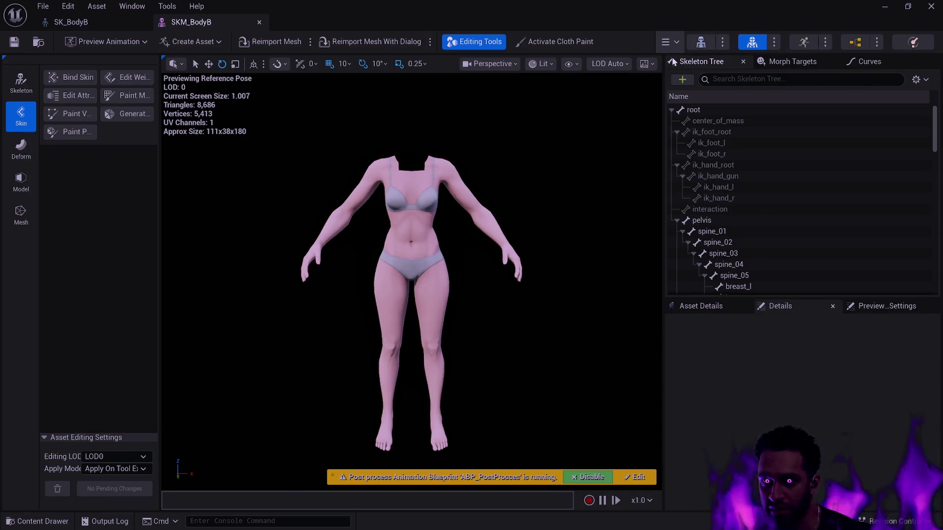
click(569, 65)
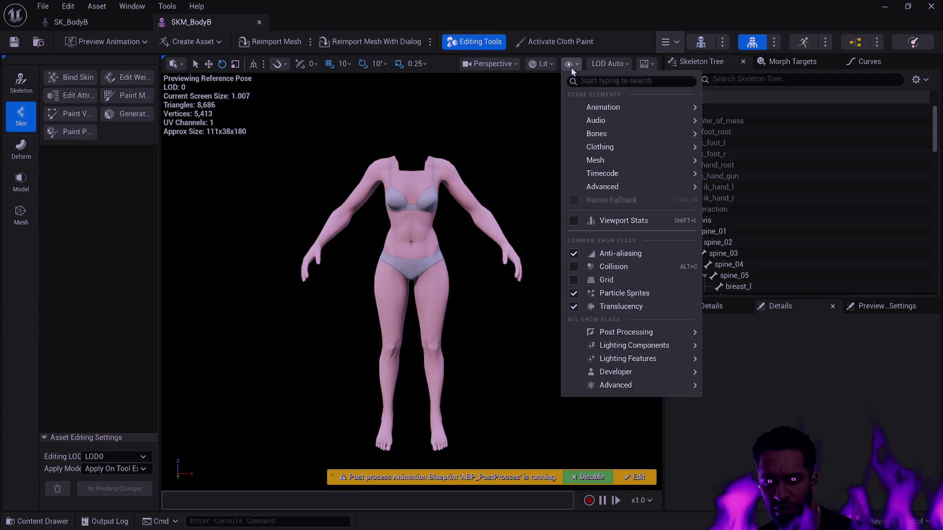
click(314, 117)
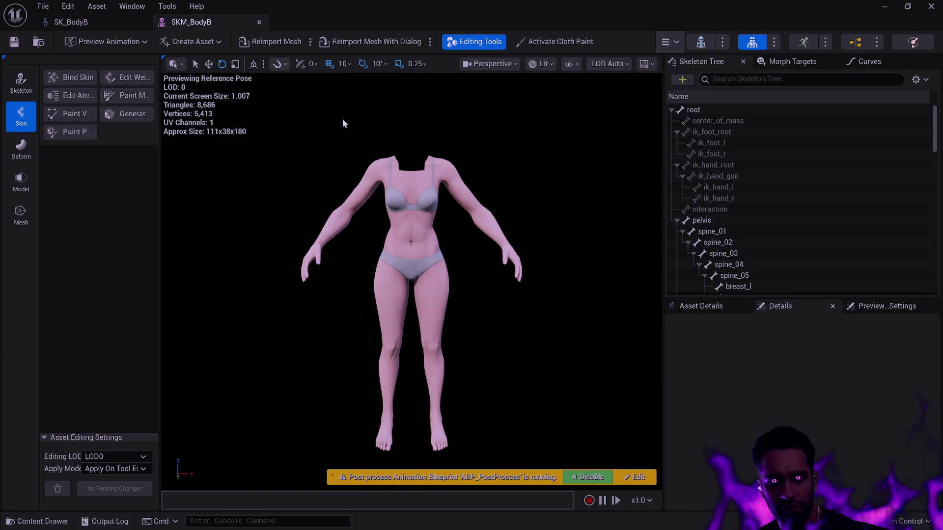